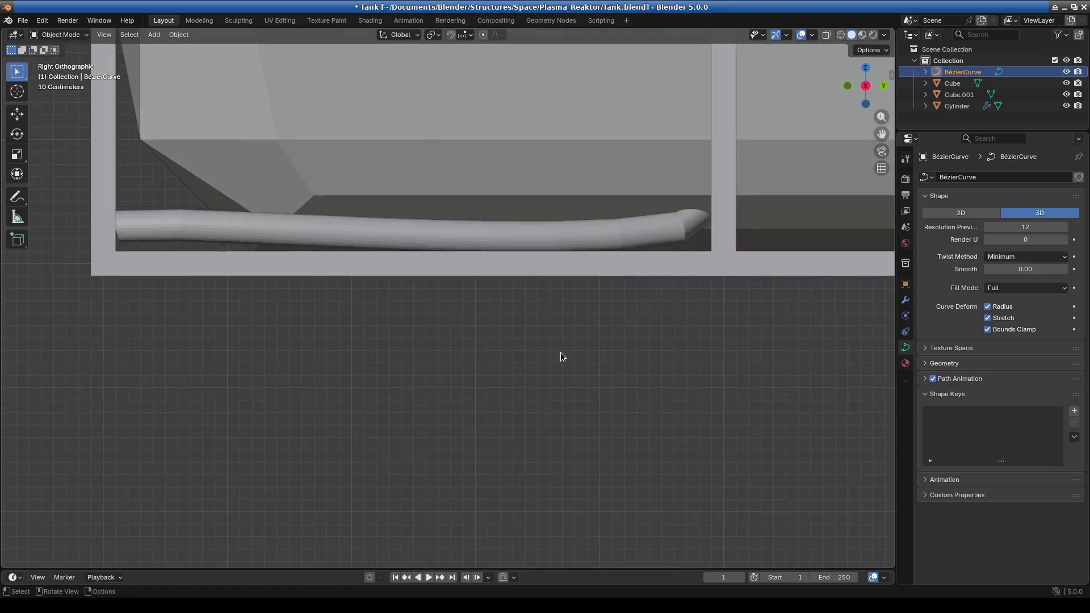
Zoom in on the tank and pipe, select them, and enter Edit Mode on the pipe curve
scroll(449, 374, "down", 2)
mouse_move(449, 373)
middle_mouse_down("shift")
mouse_move(461, 406)
mouse_move(214, 294)
middle_mouse_up("shift")
left_click(278, 297, "shift")
left_click(59, 35)
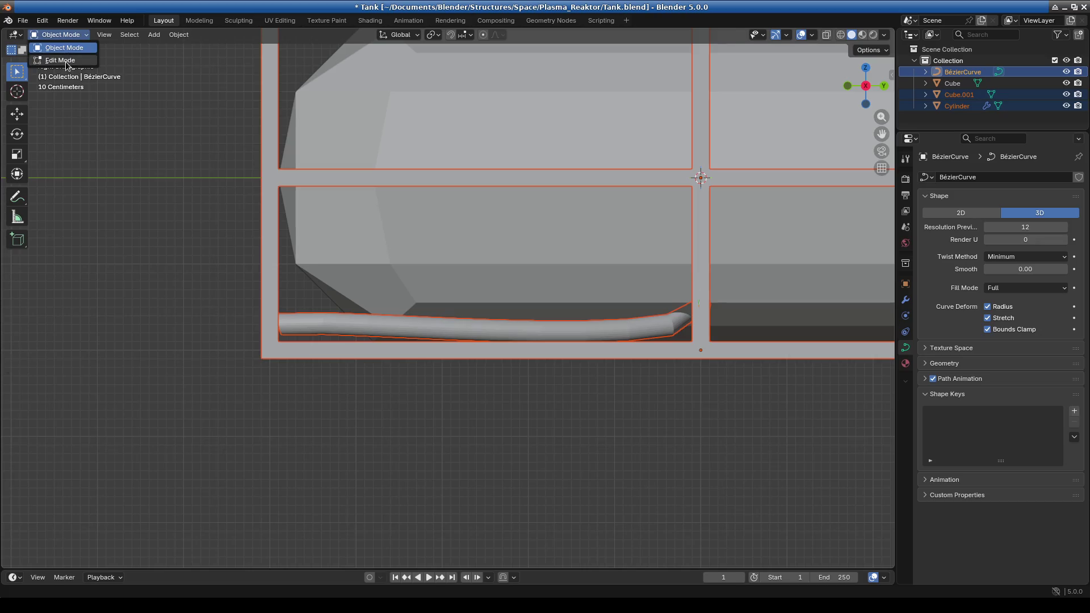
left_click(57, 52)
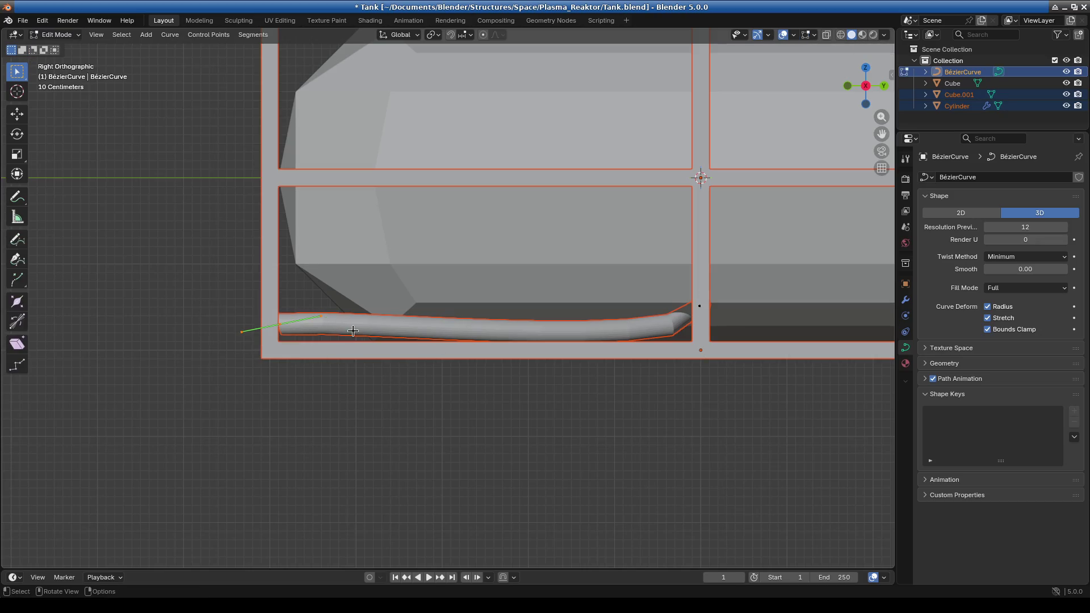
Lower a curve handle, then check the pipe's bend from the front and side views
left_click(515, 343)
key("g")
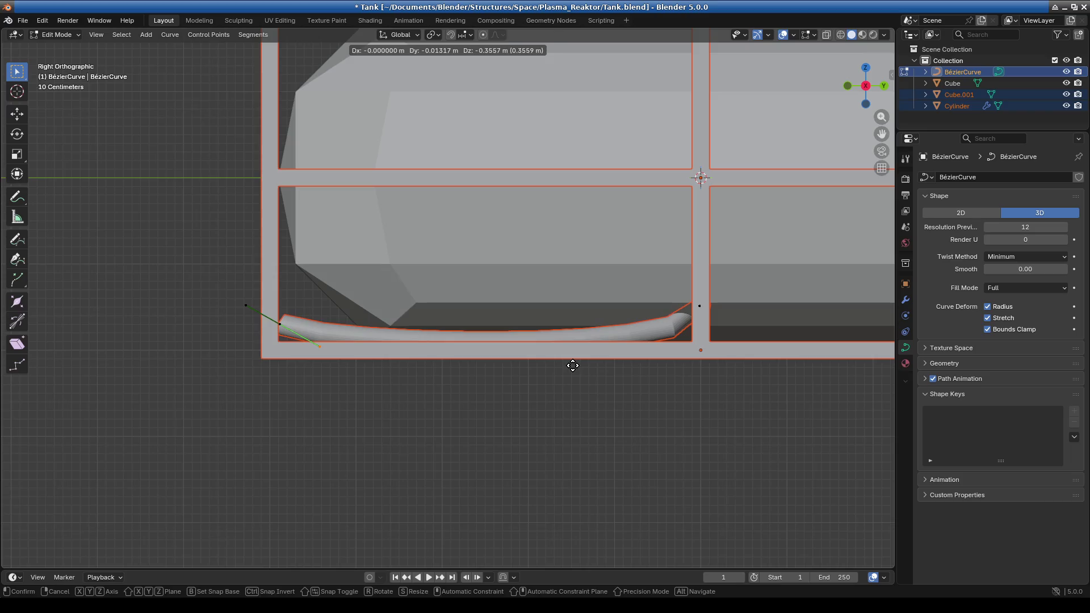
left_click(571, 366)
key("KP_1")
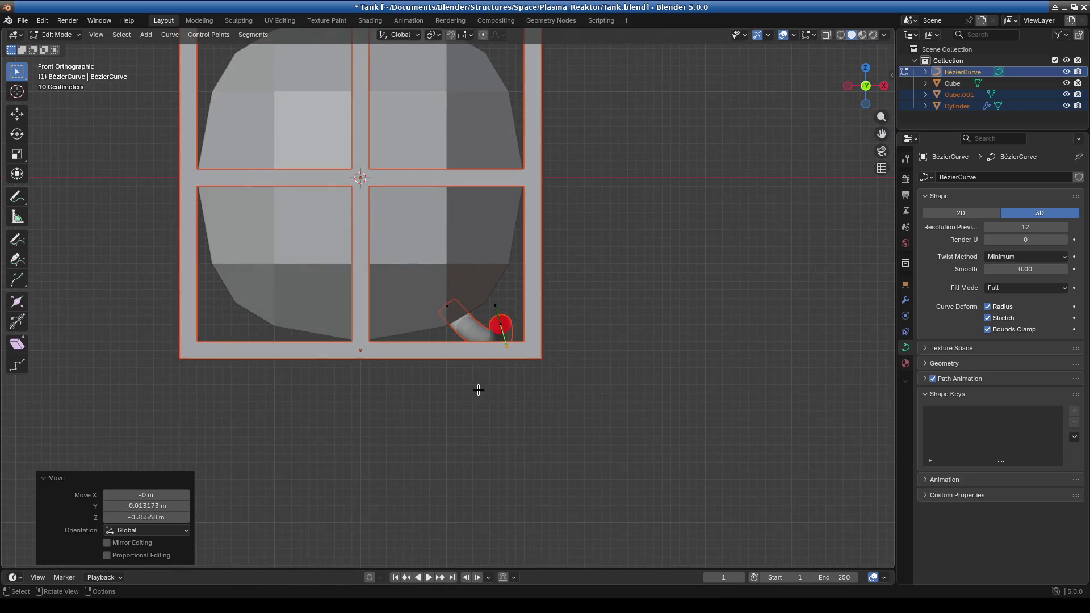
scroll(478, 389, "up", 2)
middle_click_drag(545, 365, 520, 342, "shift")
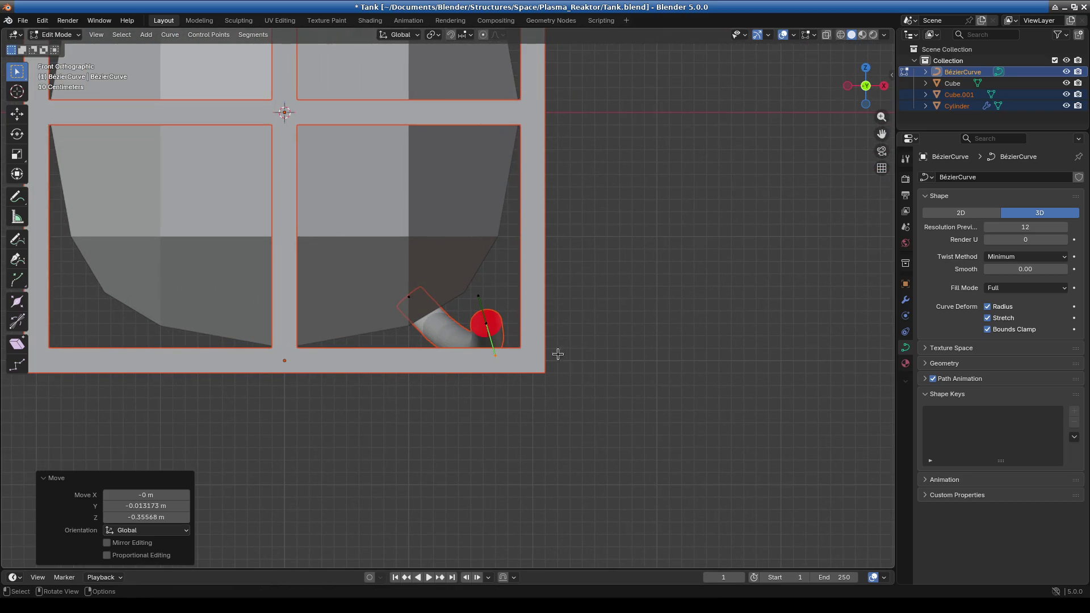
key("KP_3")
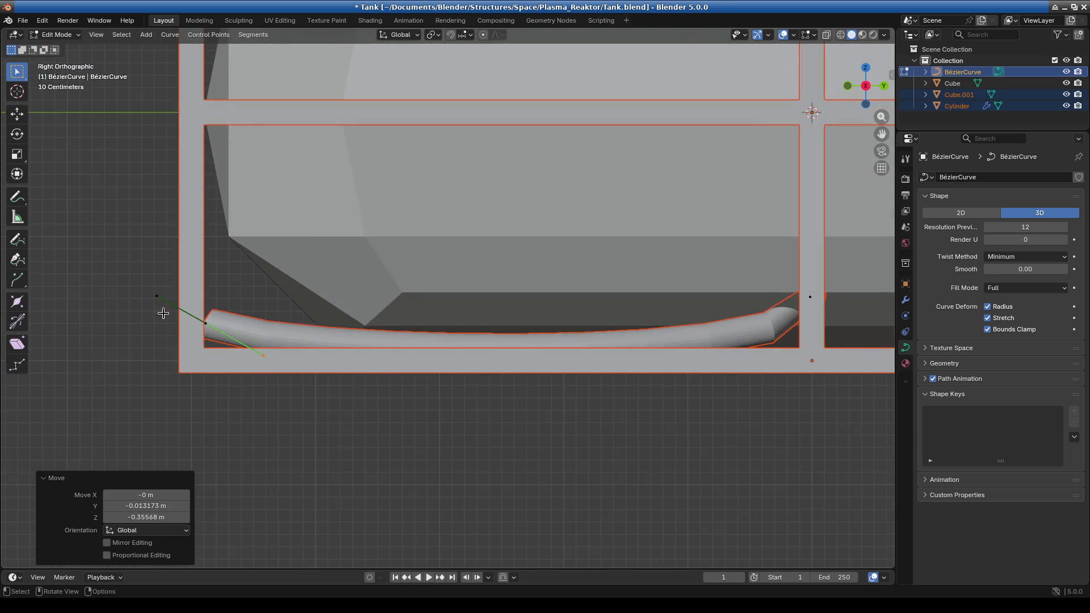
Reposition the left-end handle and slide the pipe's end point inward along Y
left_click_drag(129, 267, 163, 299)
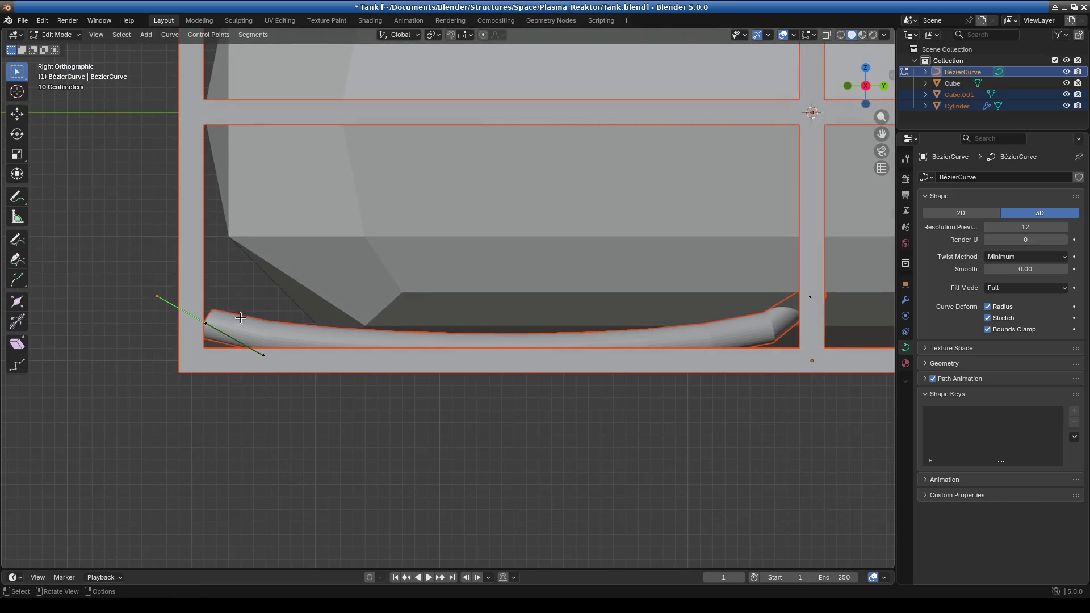
key("g")
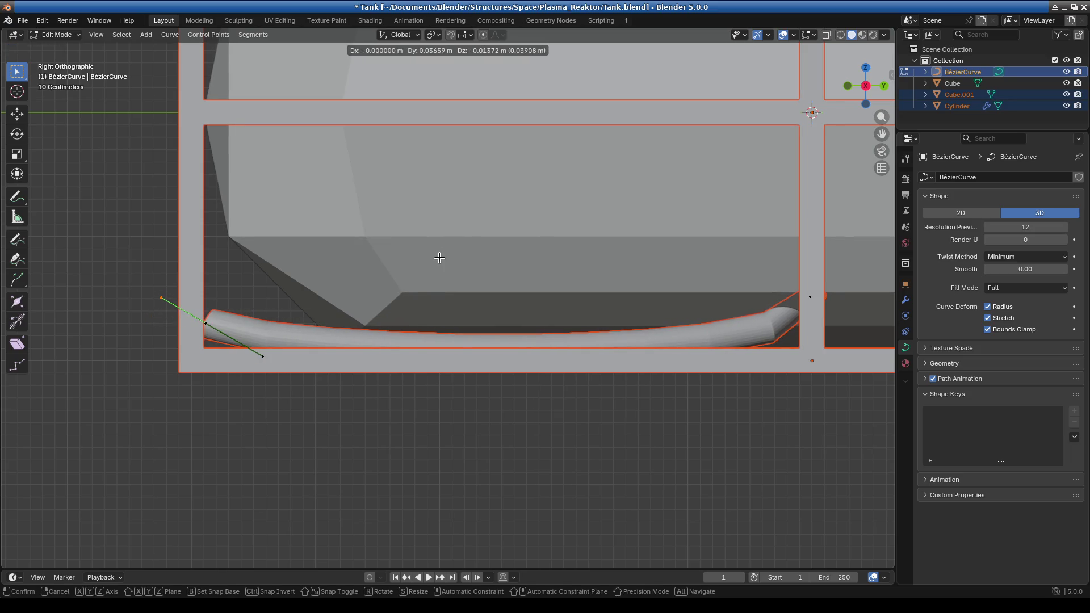
left_click(440, 259)
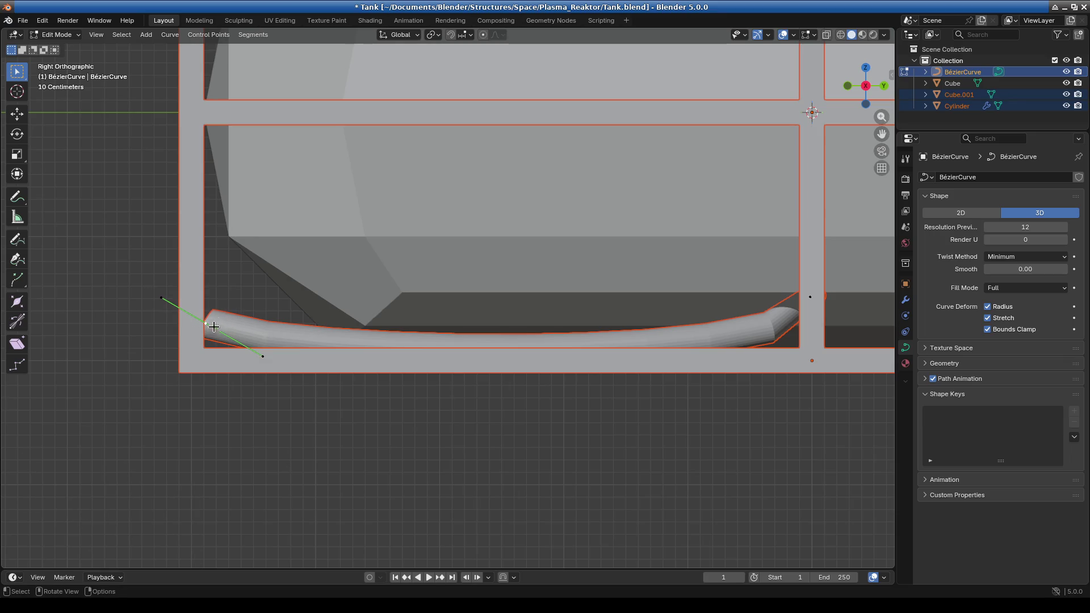
left_click_drag(216, 325, 725, 350)
key("y")
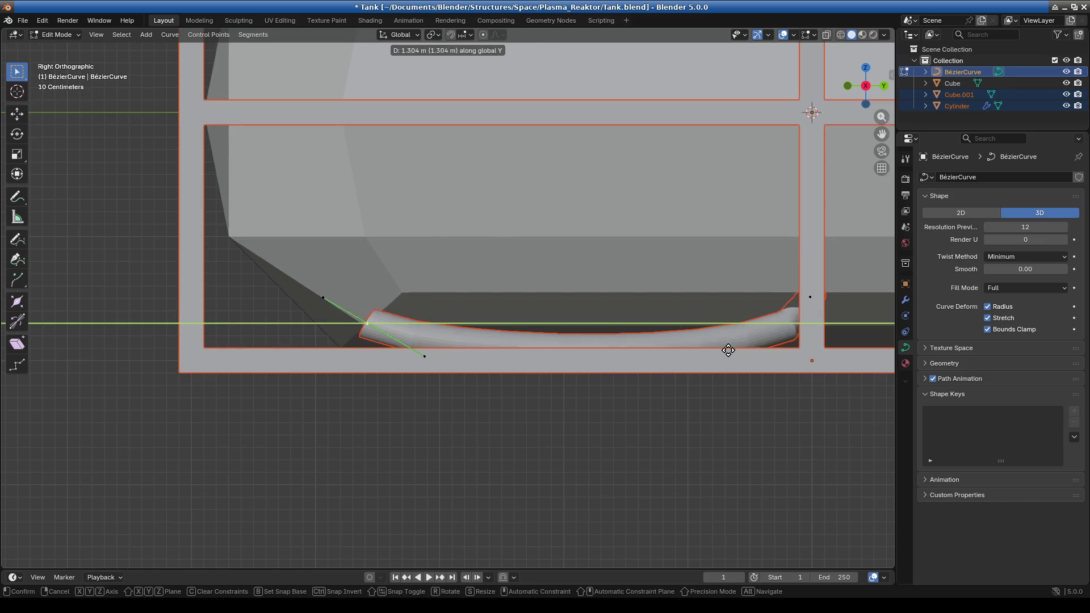
left_click(711, 356)
Drop the end point slightly lower and move its handle vertically along Z
key("g")
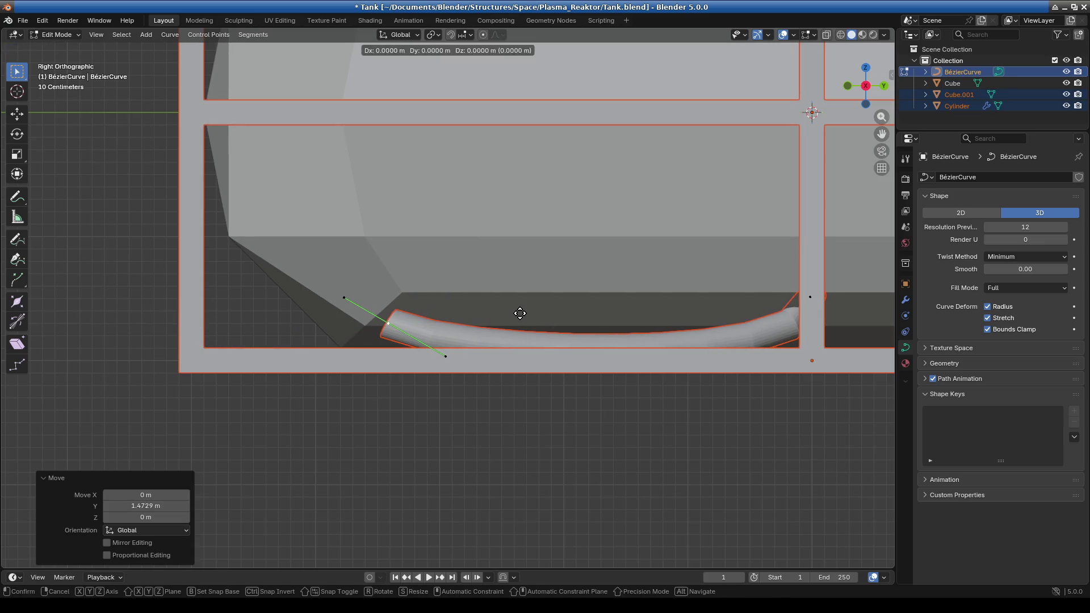
key("z")
left_click(354, 299)
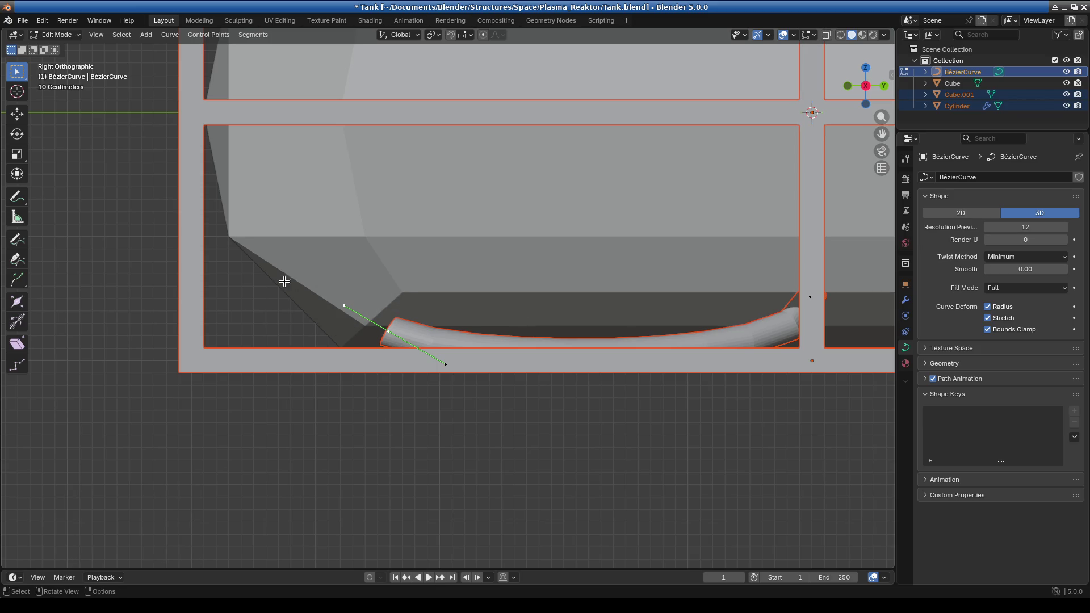
key("g")
key("z")
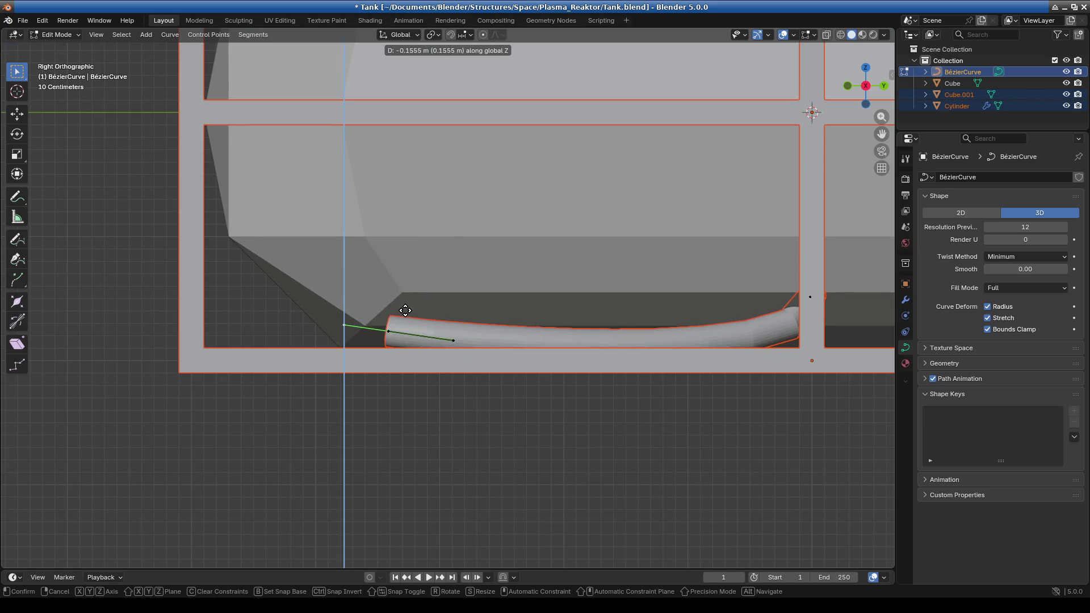
left_click(403, 309)
Lower the pipe's end control point vertically, then adjust its handle
left_click(388, 331)
key("g")
key("z")
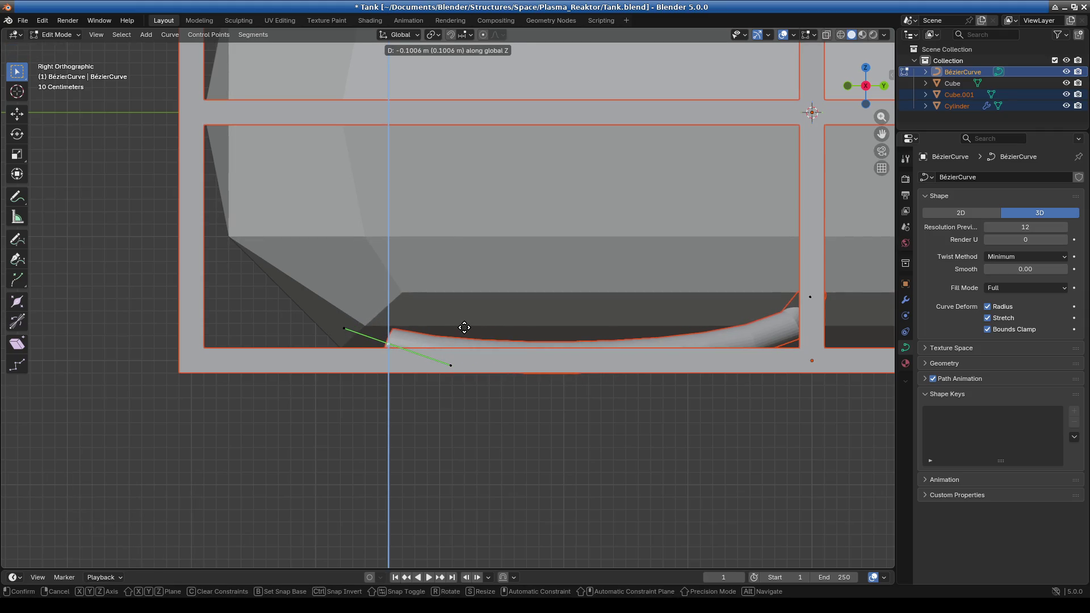
left_click(464, 325)
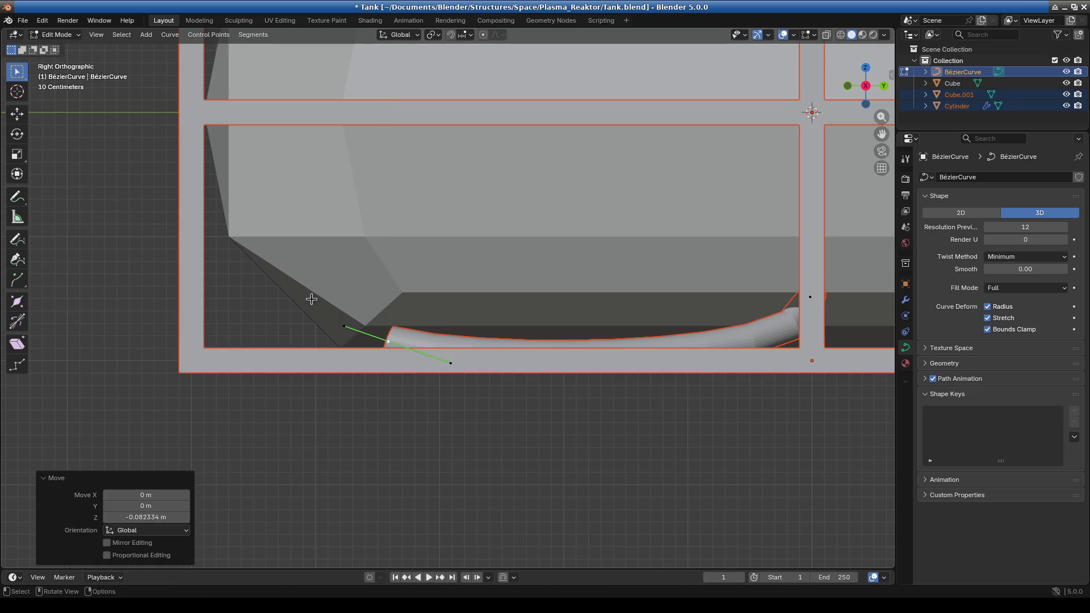
left_click(348, 331)
left_click(344, 326)
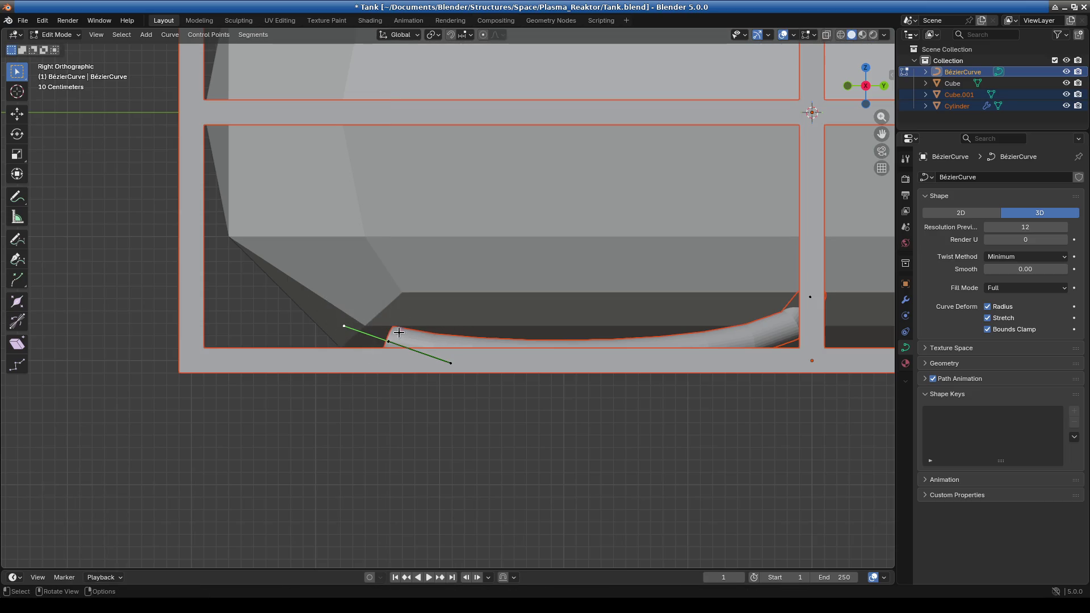
key("g")
left_click(469, 332)
Lower the end point and its handles about 0.105 m onto the bottom rail
left_click(417, 343)
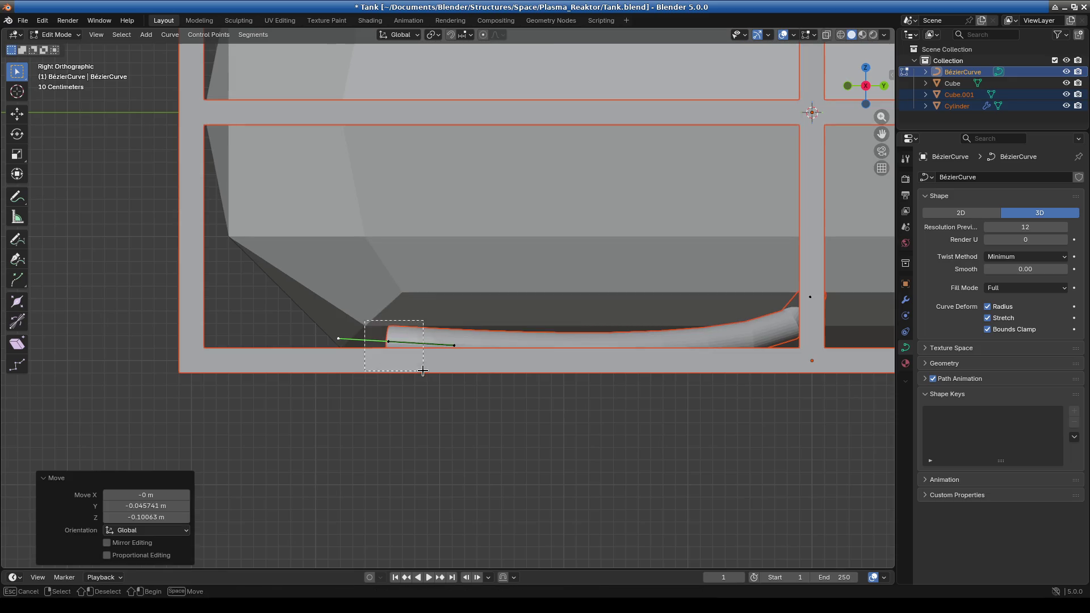
key("g")
key("z")
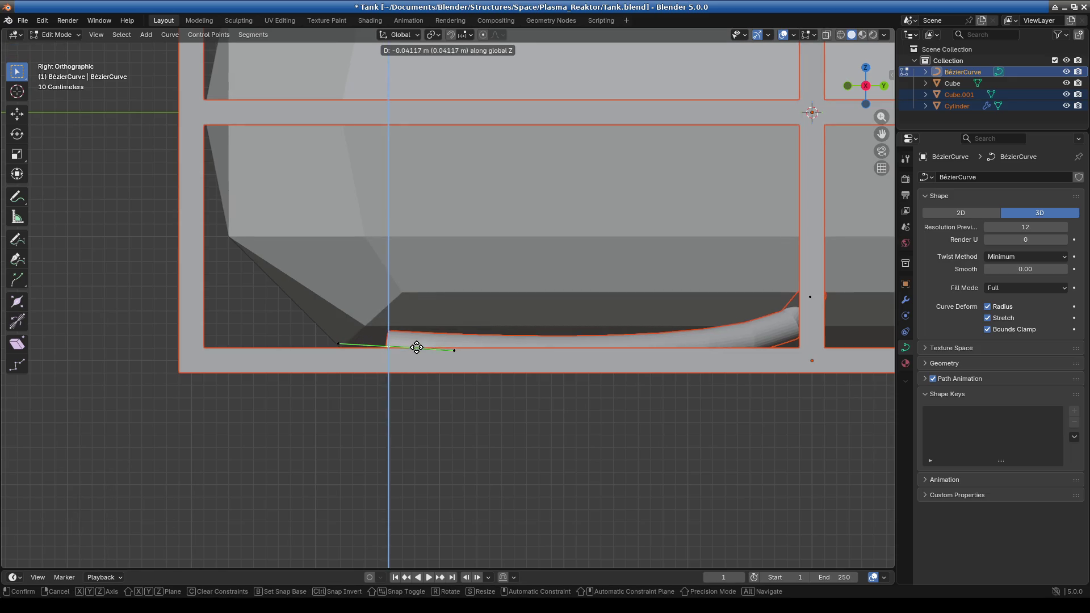
left_click(416, 354)
scroll(418, 355, "down", 1)
middle_click_drag(418, 355, 685, 384)
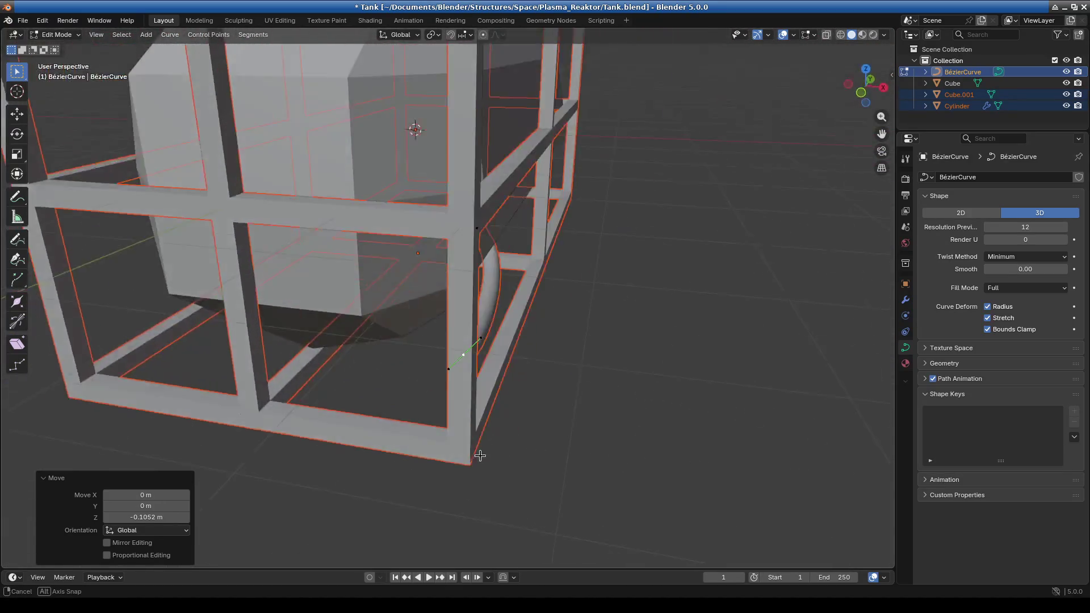
Select the pipe's start point and handles and slide them along Y toward the post
mouse_move(685, 384)
middle_mouse_down()
mouse_move(469, 453)
mouse_move(352, 428)
middle_mouse_up()
scroll(469, 453, "up", 5)
left_click_drag(122, 294, 239, 370)
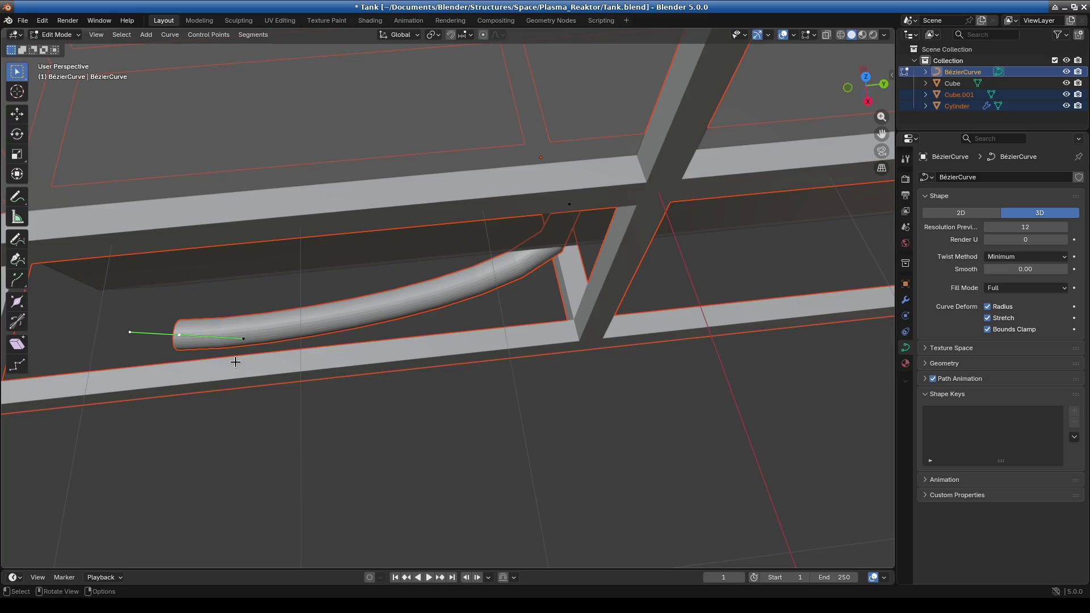
key("KP_3")
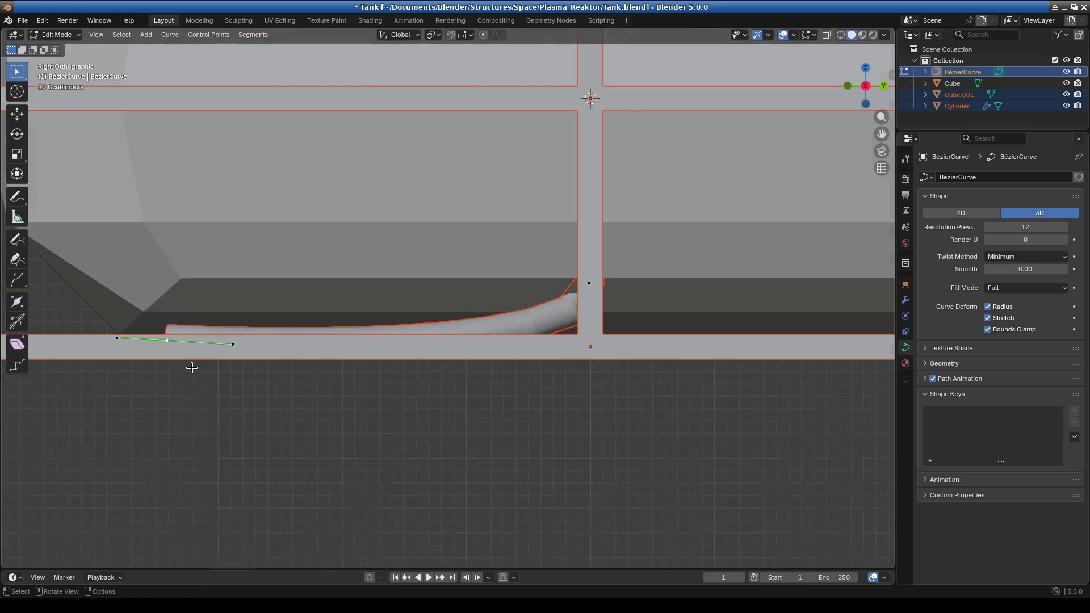
middle_click_drag(348, 414, 338, 338, "shift")
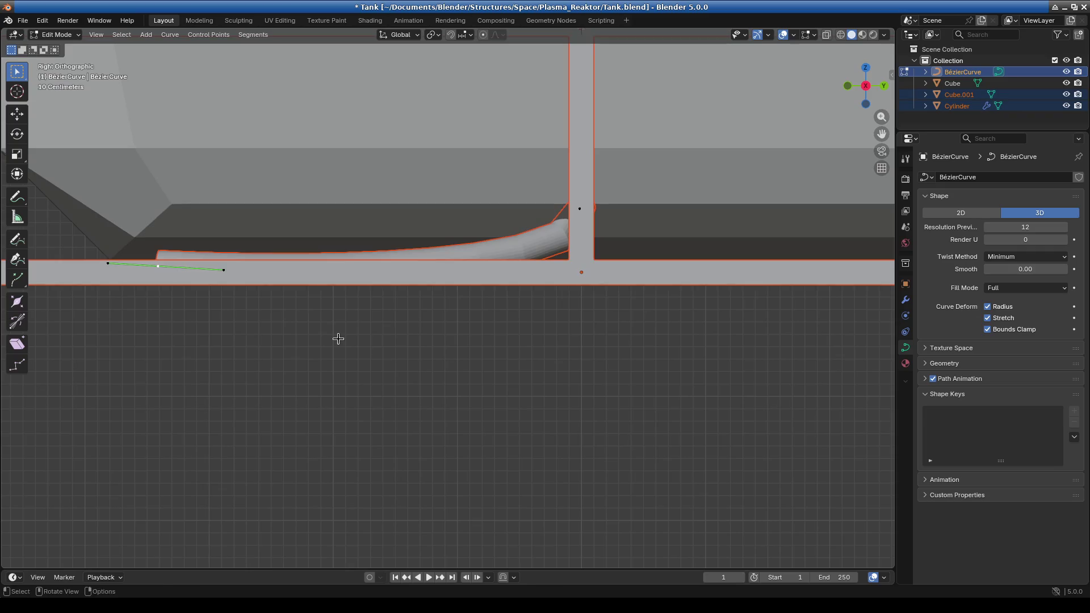
key("g")
key("y")
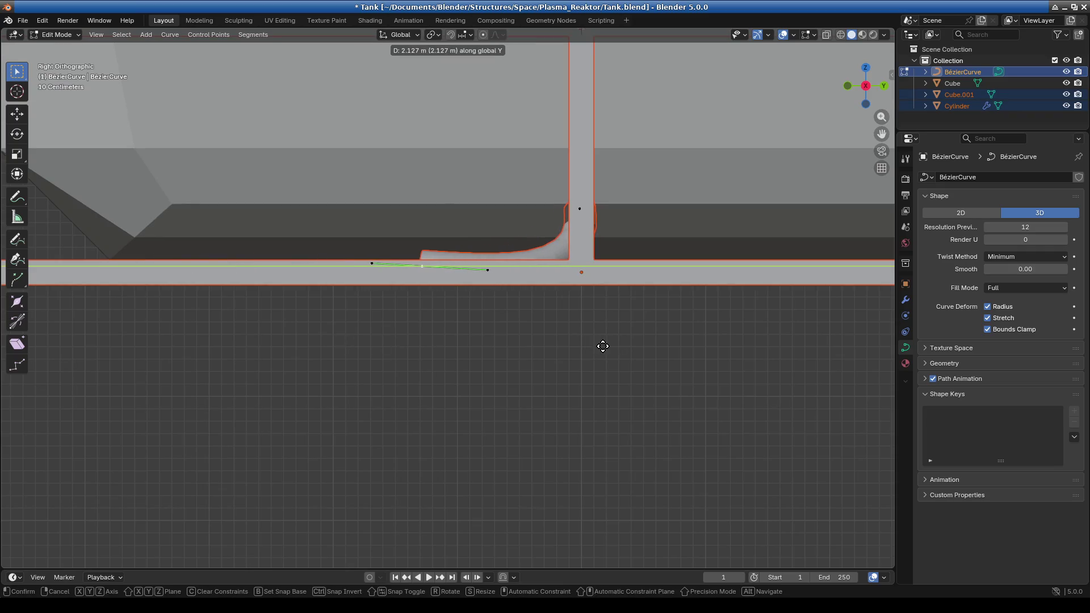
left_click(595, 344)
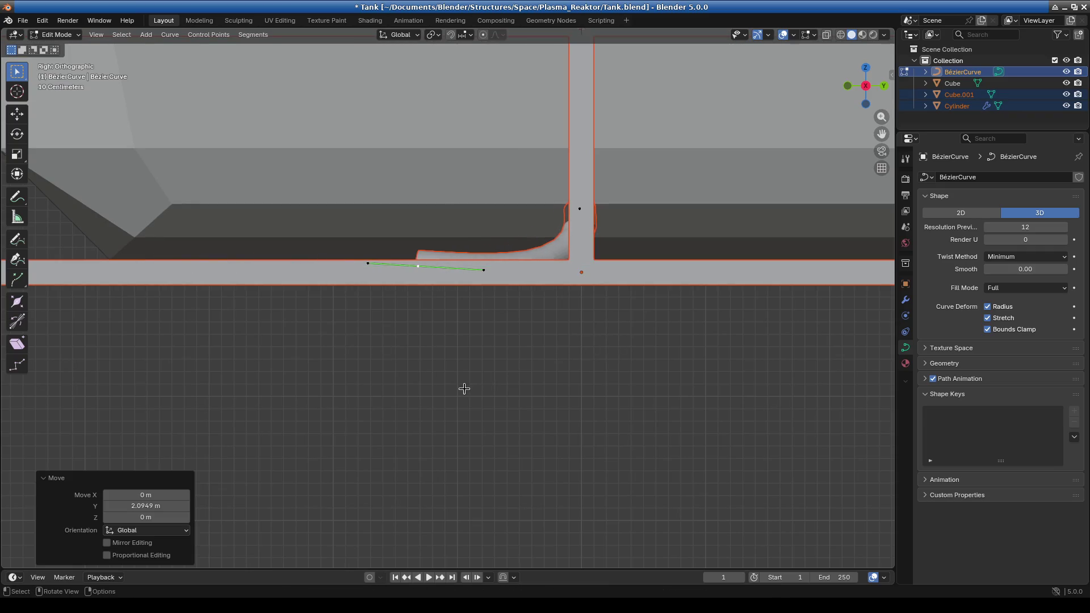
From the front view, make a small vertical height adjustment to the pipe end
key("KP_1")
scroll(535, 377, "down", 3)
mouse_move(535, 377)
middle_mouse_down()
mouse_move(433, 394)
mouse_move(505, 400)
mouse_move(584, 360)
middle_mouse_up()
scroll(433, 394, "up", 5)
scroll(545, 221, "up", 3)
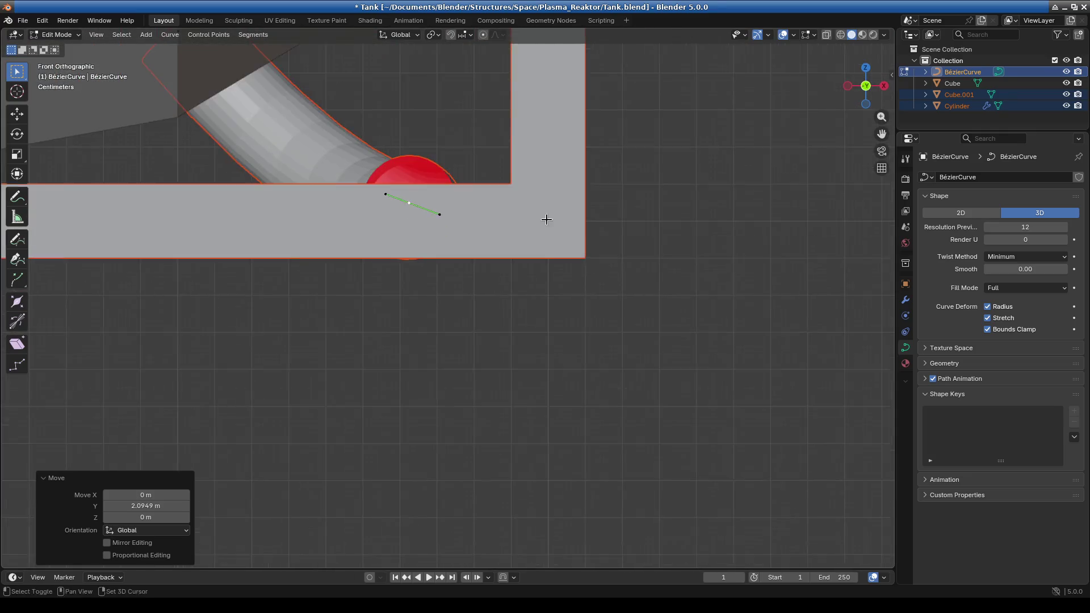
scroll(503, 280, "up", 2)
key("g")
key("z")
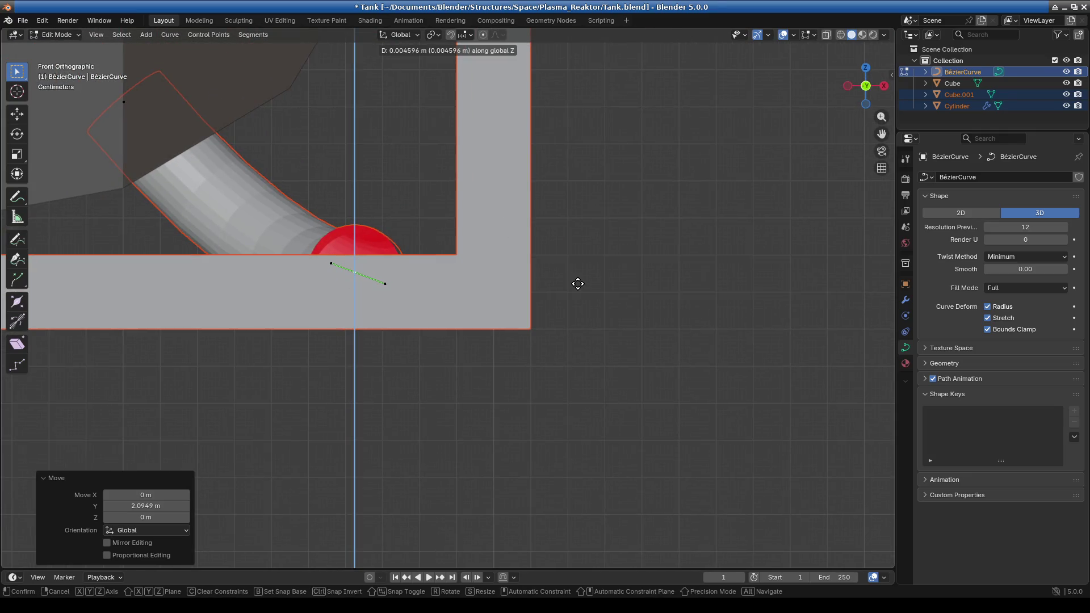
left_click(577, 283)
Shift the pipe's end point and handles 0.147 m sideways along X
left_click_drag(292, 215, 339, 208)
key("g")
key("y")
key("x")
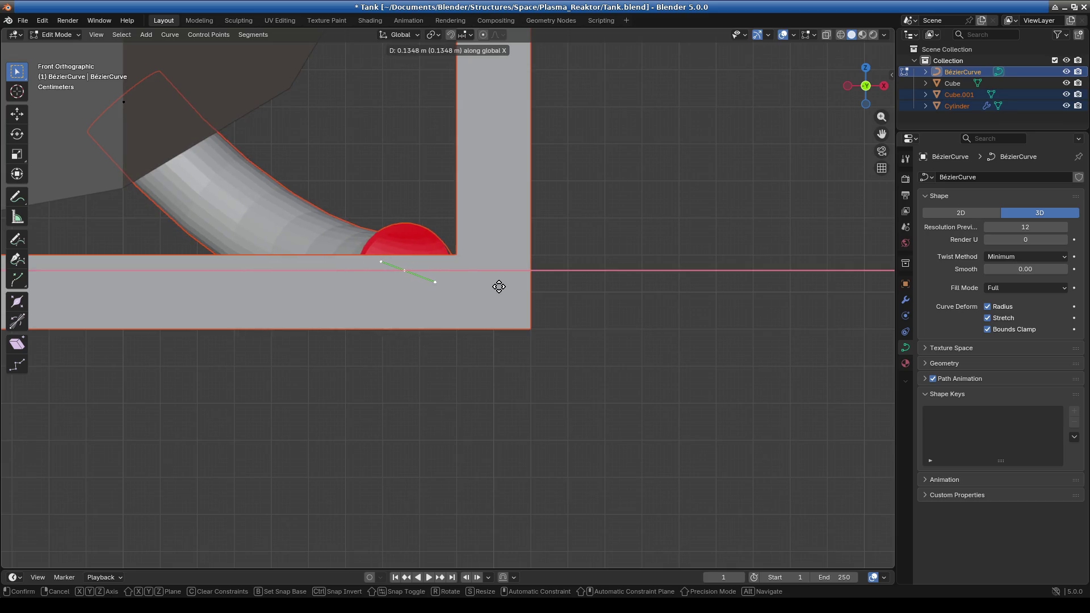
left_click(504, 288)
mouse_move(504, 288)
middle_mouse_down()
mouse_move(440, 380)
mouse_move(509, 394)
middle_mouse_up()
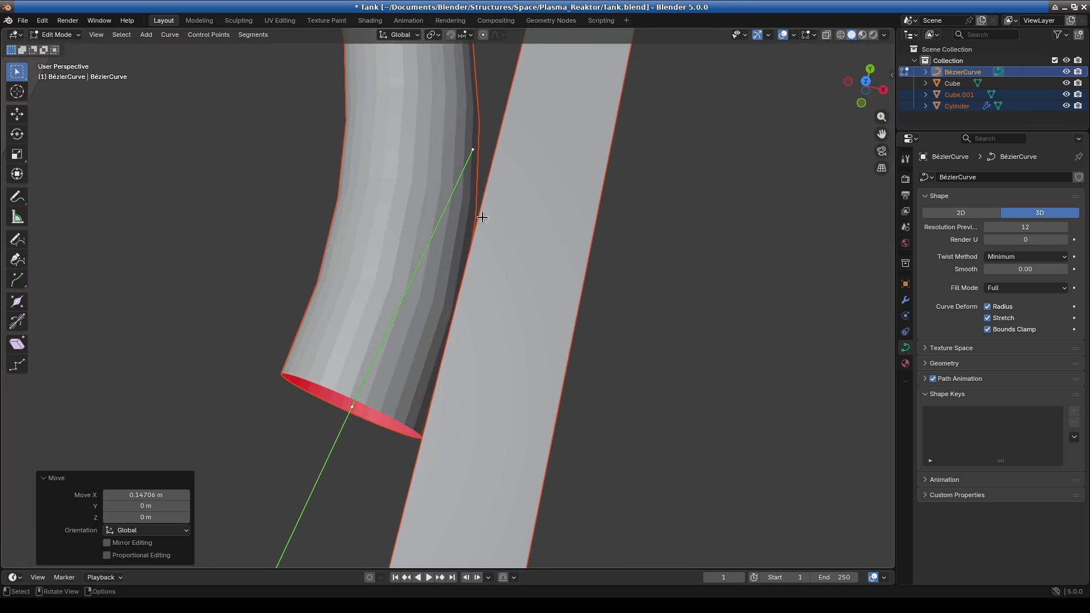
Nudge the pipe end back 0.074 m in X and 0.005 m in Y, then check it in Front view
key("KP_7")
scroll(493, 183, "up", 1)
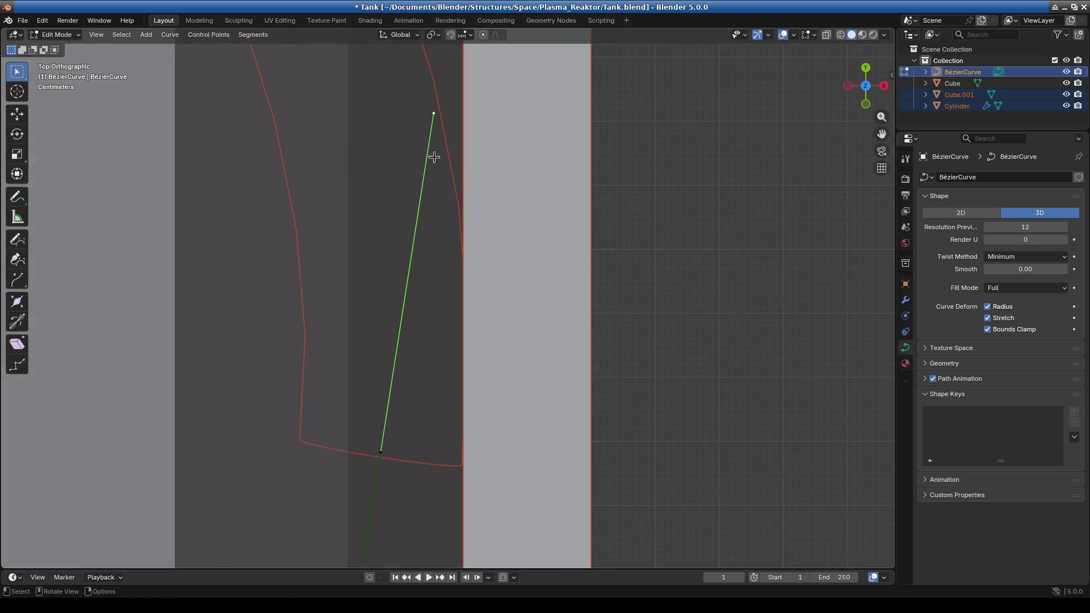
key("g")
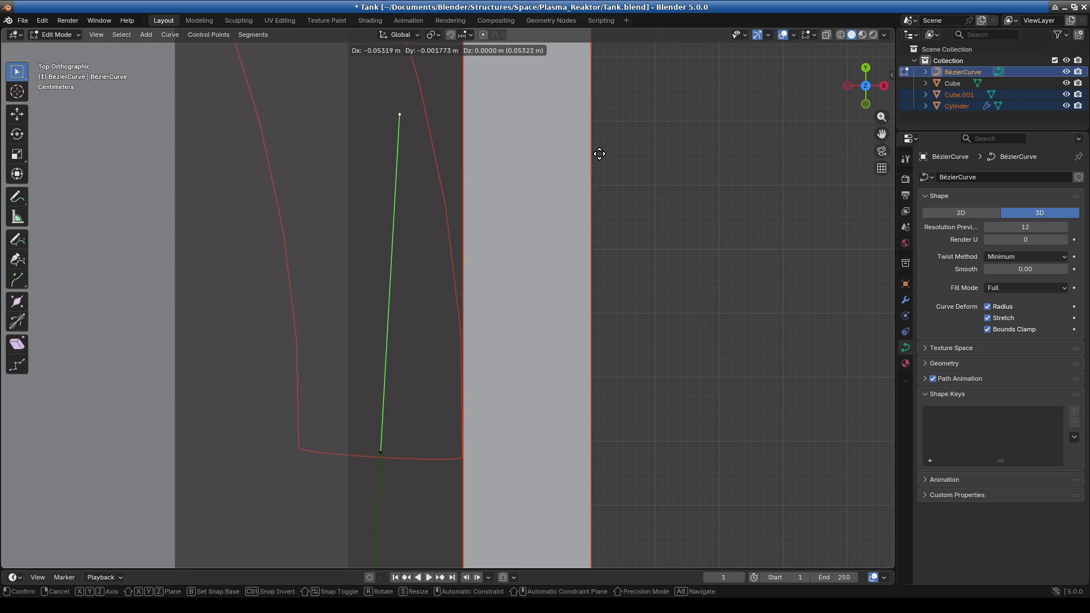
left_click(593, 155)
mouse_move(594, 156)
middle_mouse_down()
mouse_move(366, 221)
mouse_move(598, 238)
mouse_move(533, 291)
mouse_move(685, 268)
middle_mouse_up()
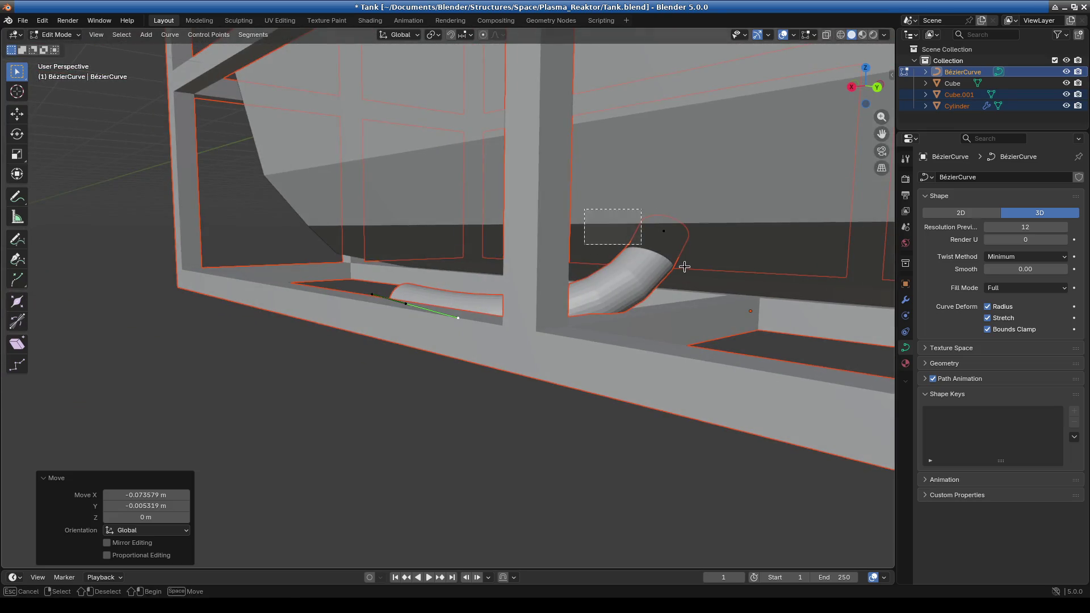
key("KP_1")
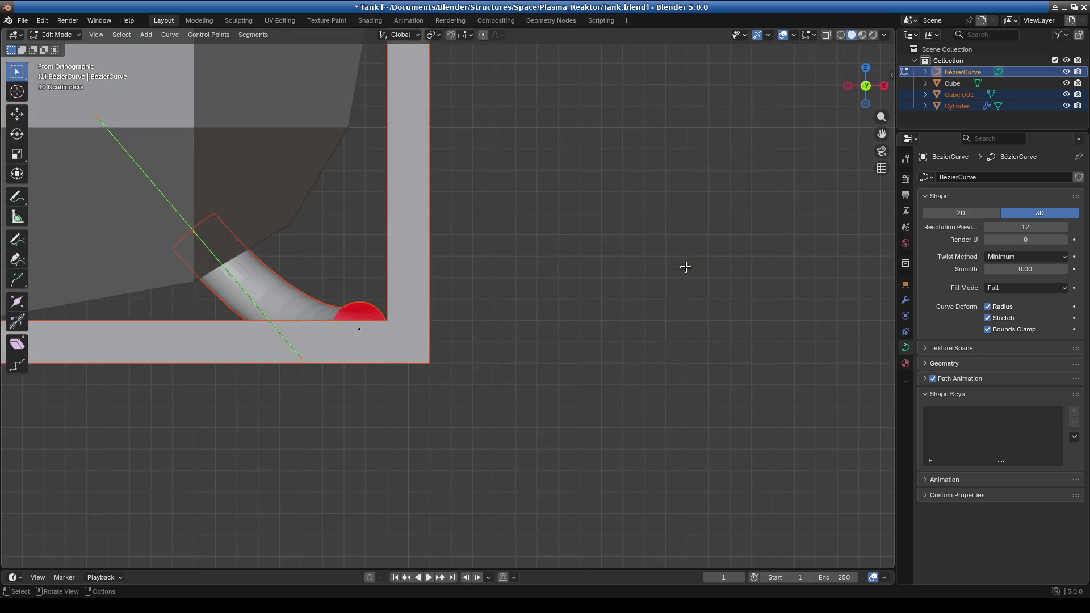
Move the bend's handle and its upper handle so the pipe starts curving upward
scroll(299, 233, "left", 5)
scroll(300, 233, "up", 2)
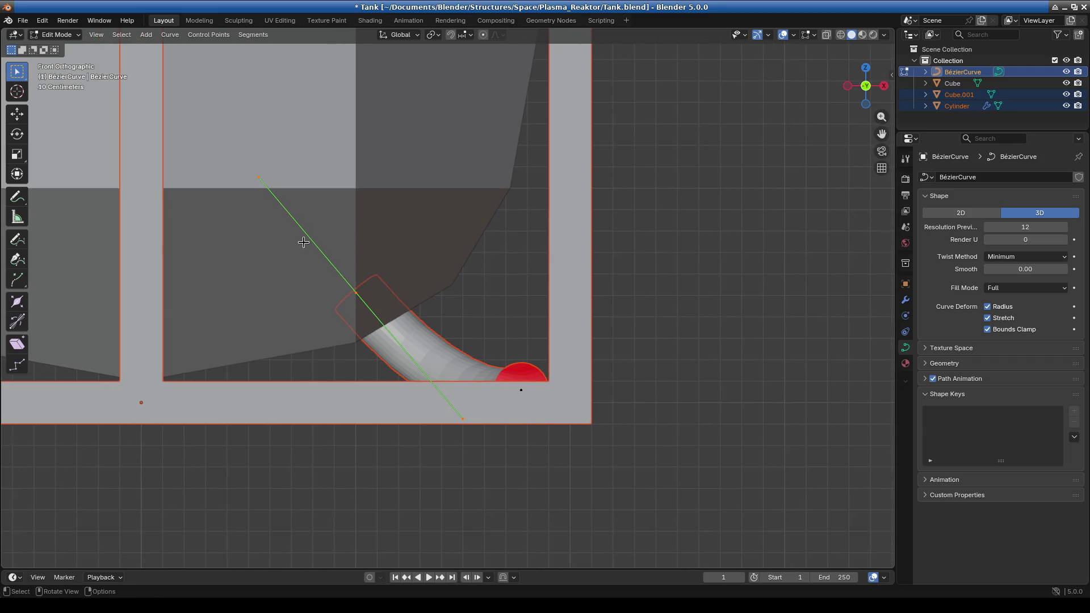
key("g")
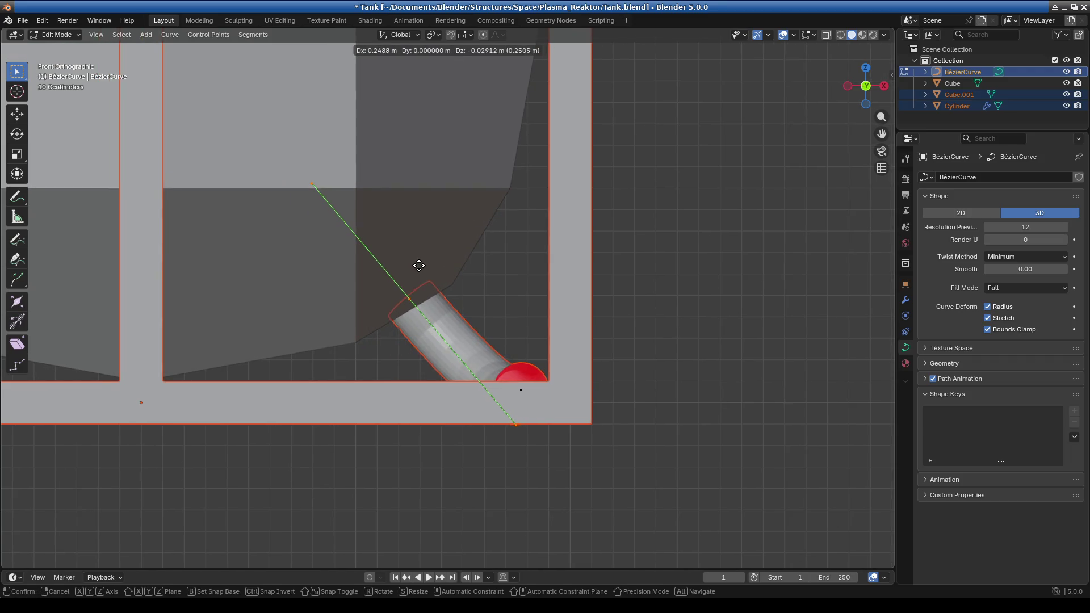
left_click(421, 263)
left_click(310, 184)
key("g")
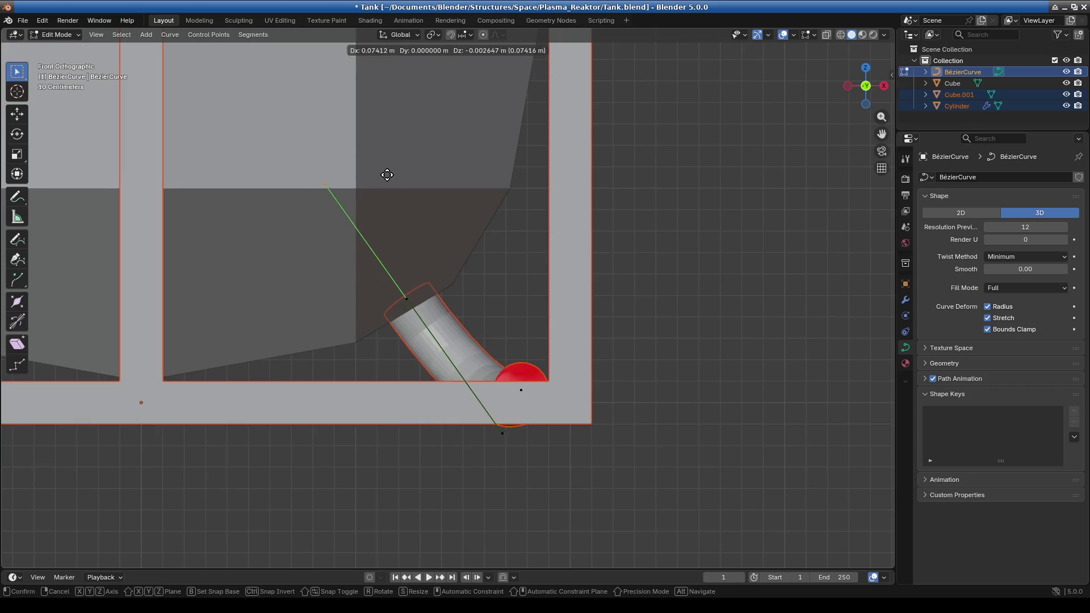
left_click(394, 173)
Adjust the bend's lower handle, upper handle and centre control point
left_click_drag(370, 263, 408, 301)
left_click(495, 438)
key("g")
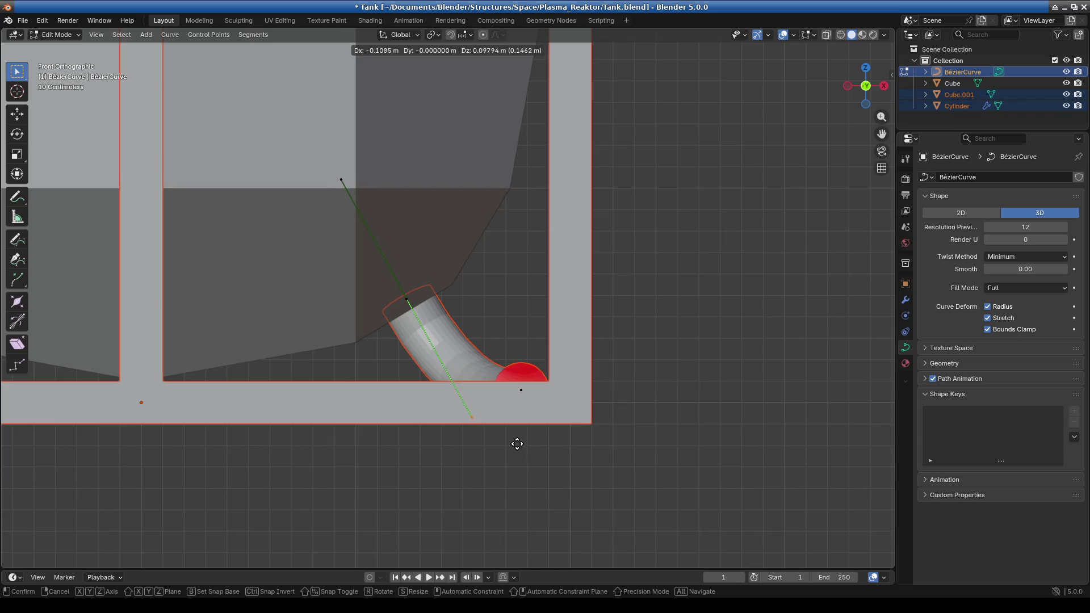
left_click(514, 438)
left_click_drag(269, 169, 386, 222)
key("g")
left_click(388, 259)
left_click(429, 318)
key("g")
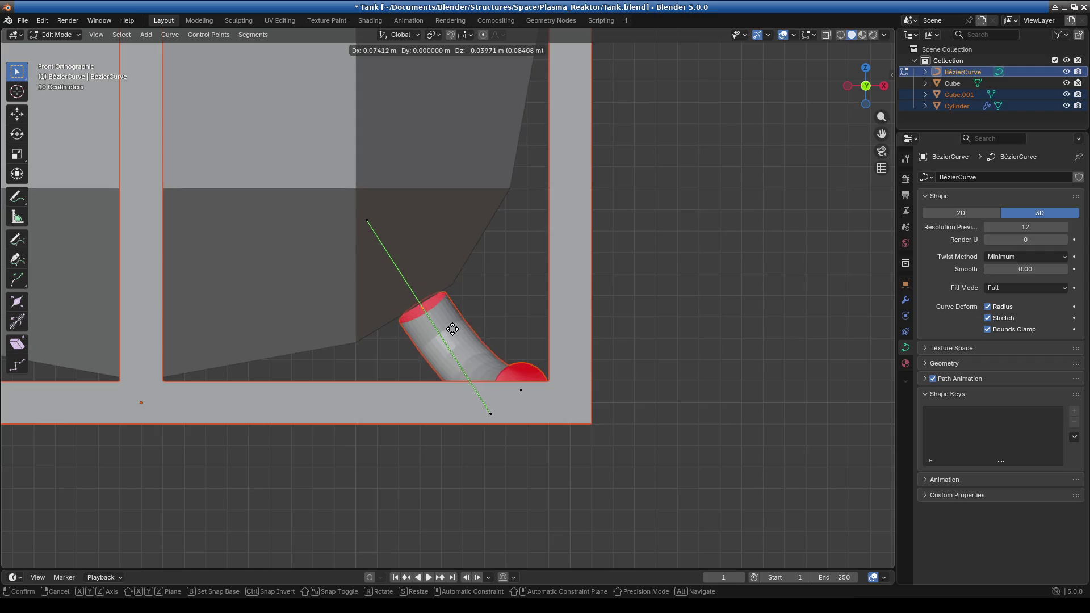
left_click(444, 317)
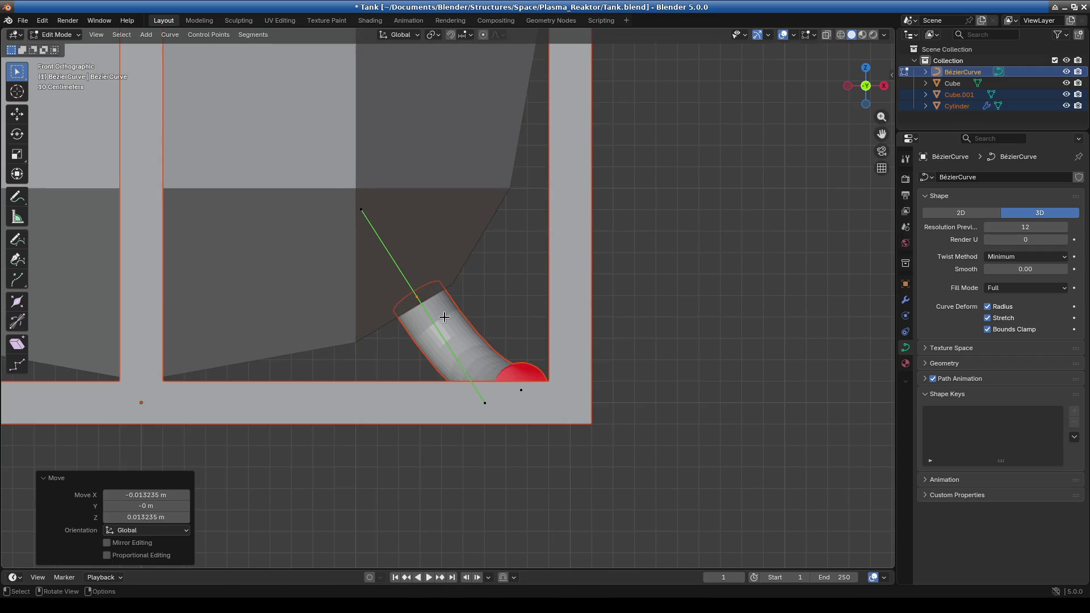
In Right view, make the bend's handle vertical so the pipe aligns with the post
key("KP_3")
left_click_drag(448, 149, 568, 225)
key("g")
left_click(603, 223)
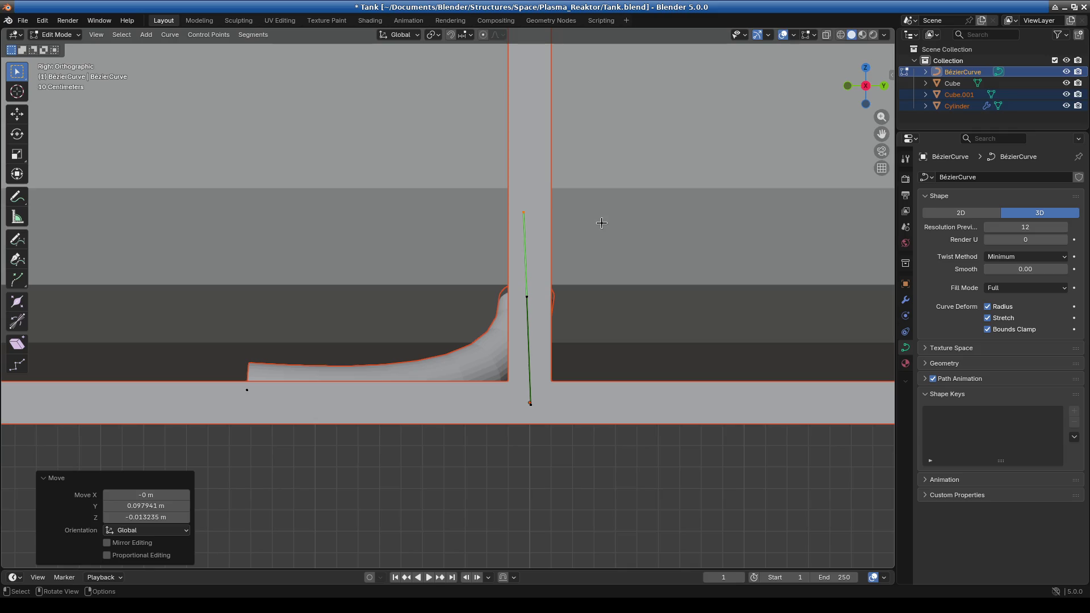
Save Tank.blend
scroll(357, 217, "down", 5)
scroll(390, 320, "down", 1)
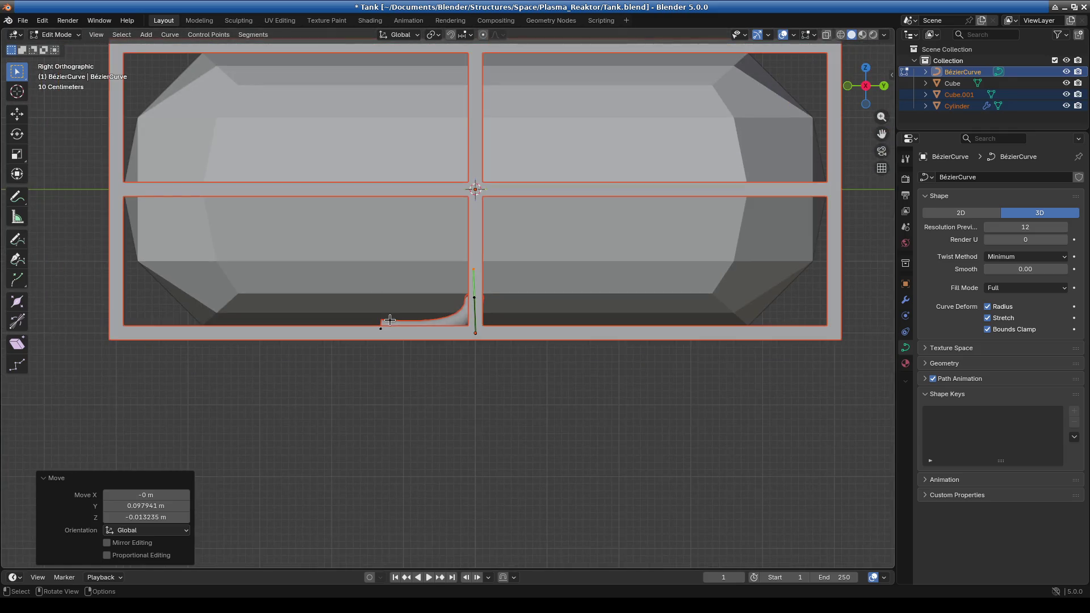
scroll(392, 315, "up", 3, "ctrl")
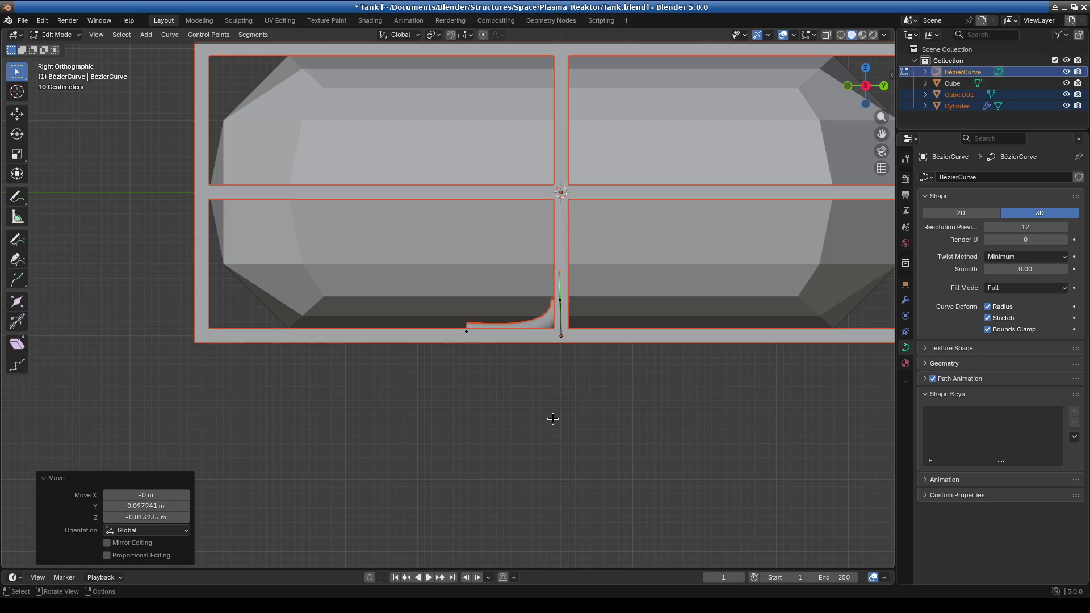
key("ctrl+s")
Move the lower point's left handle so the horizontal run lies flat on the rail
scroll(558, 403, "up", 3)
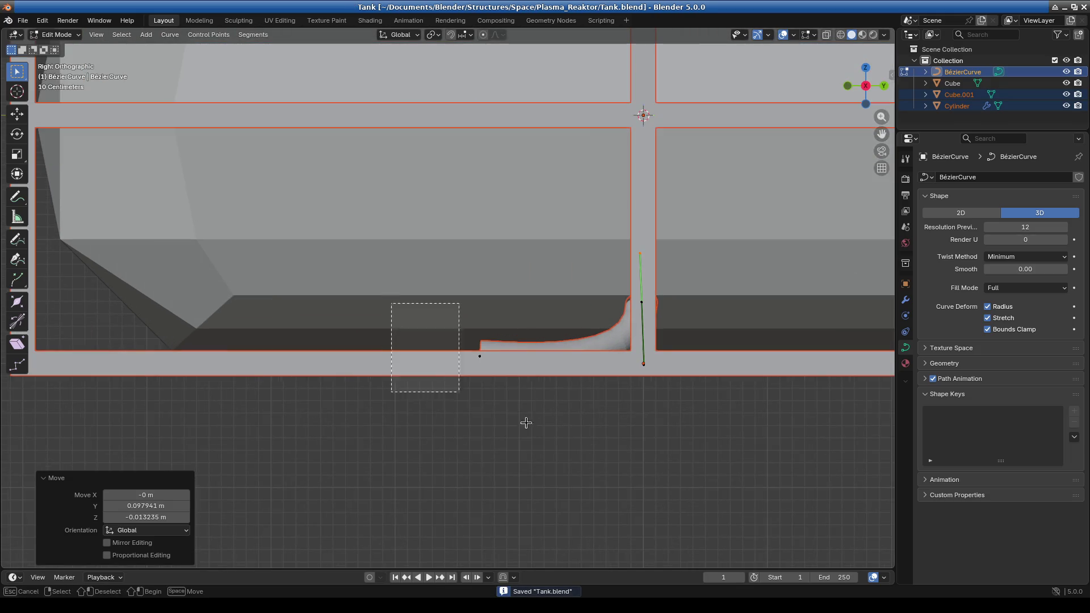
left_click(491, 363)
left_click_drag(399, 329, 435, 368)
scroll(469, 365, "up", 2)
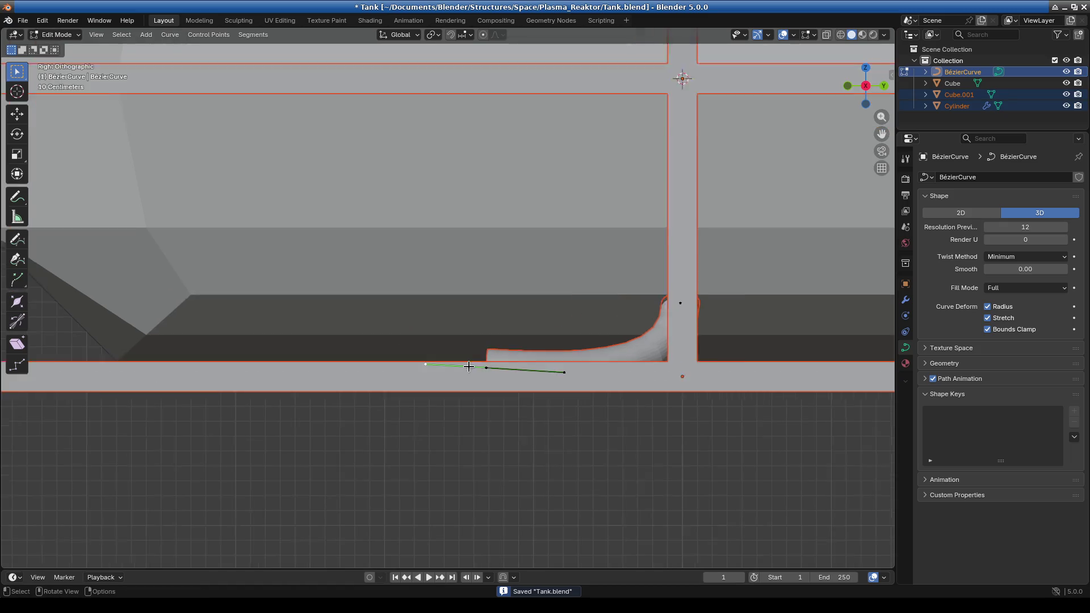
key("g")
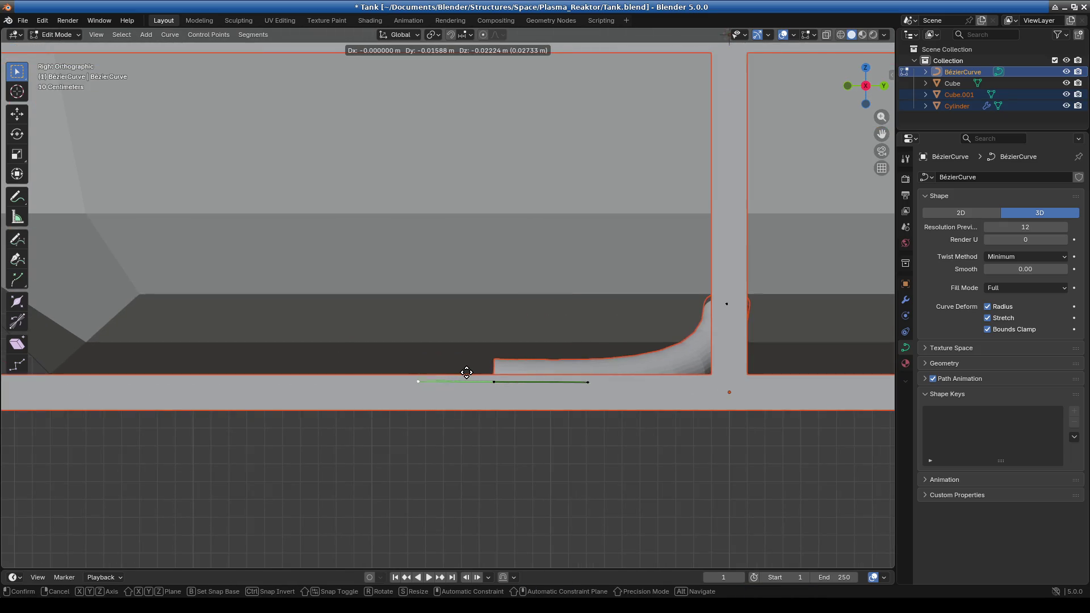
left_click(468, 370)
scroll(578, 453, "down", 3)
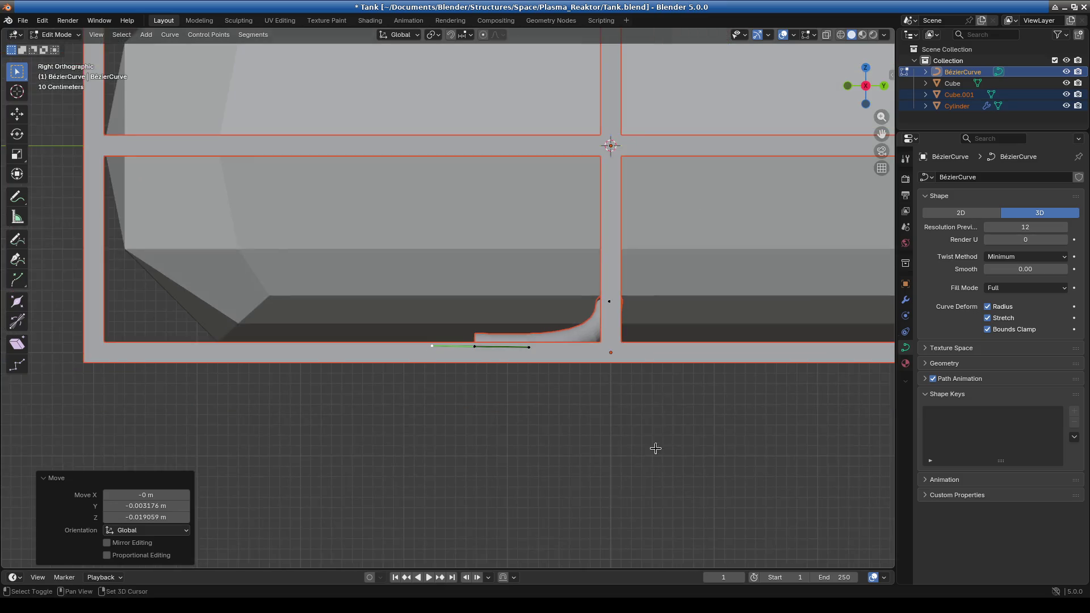
scroll(725, 368, "up", 1)
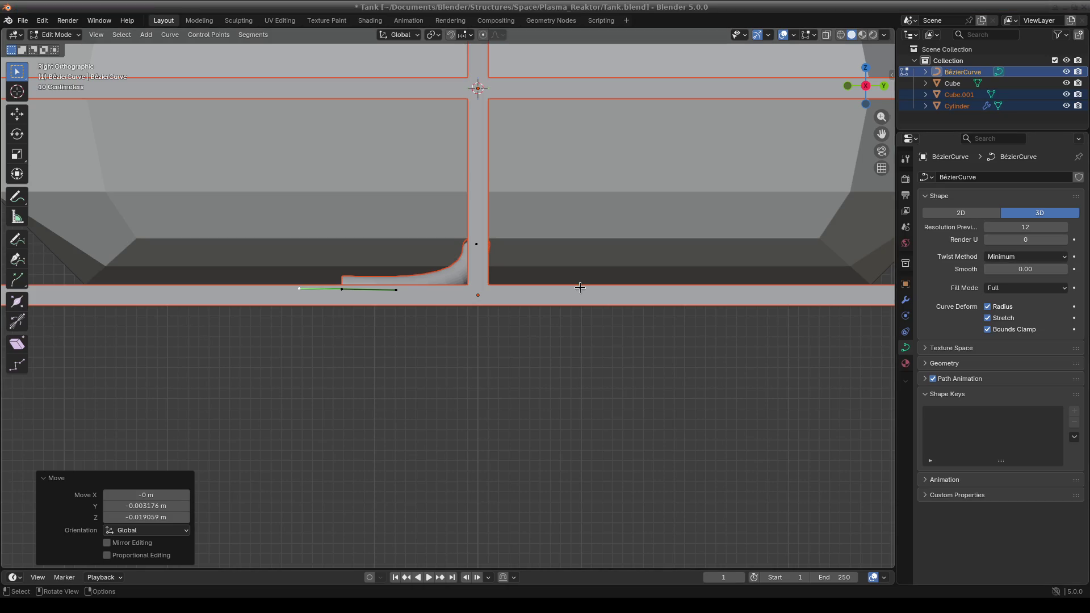
Orbit around the frame to inspect the pipe's bend from rail up to post
middle_click_drag(358, 374, 537, 360, "shift")
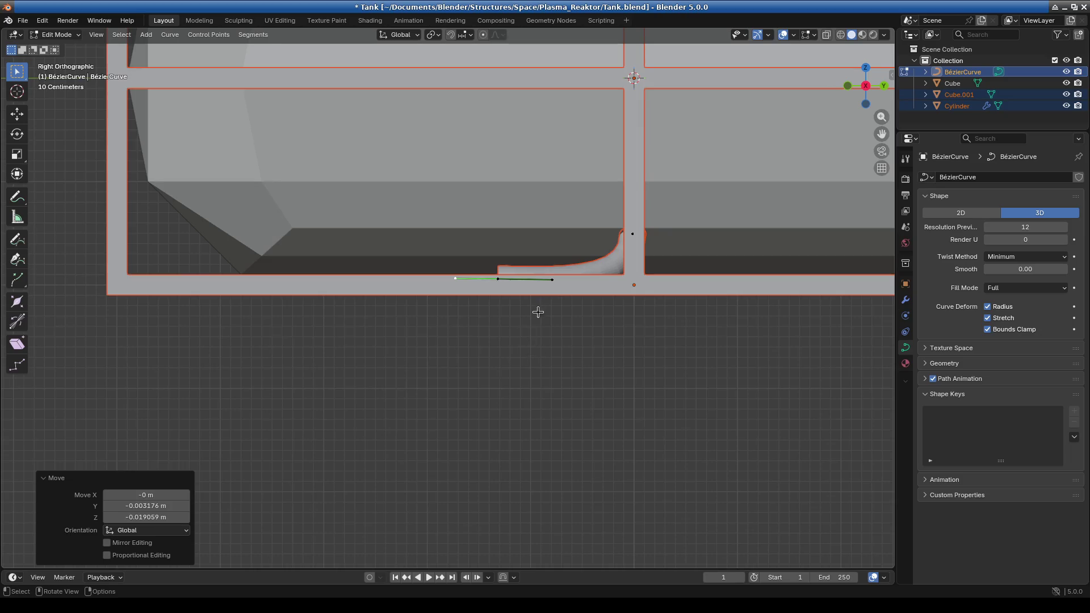
scroll(534, 317, "up", 4)
scroll(603, 294, "down", 1)
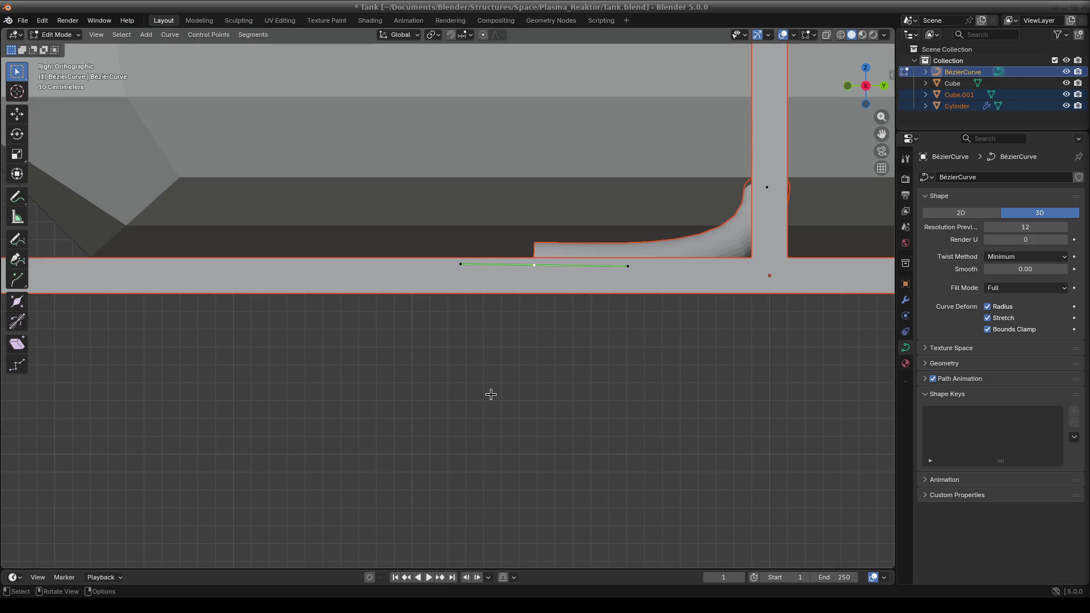
scroll(499, 394, "down", 2)
scroll(519, 394, "down", 1)
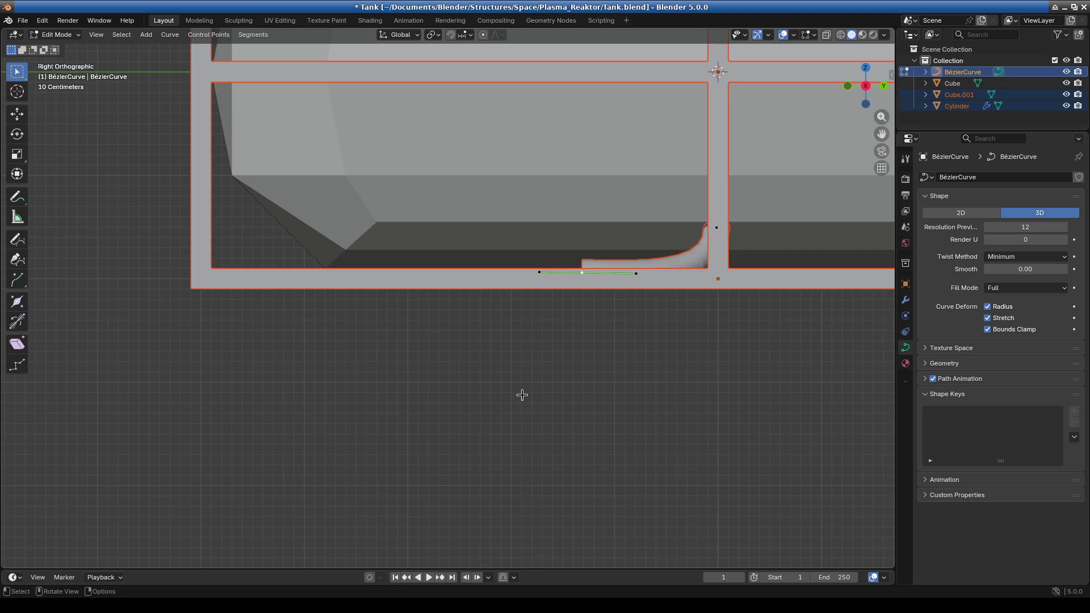
mouse_move(441, 235)
middle_mouse_down()
mouse_move(605, 369)
mouse_move(605, 414)
mouse_move(545, 393)
mouse_move(558, 420)
mouse_move(675, 308)
mouse_move(504, 307)
mouse_move(577, 316)
mouse_move(545, 382)
mouse_move(574, 483)
mouse_move(572, 518)
mouse_move(518, 462)
mouse_move(640, 431)
mouse_move(666, 383)
middle_mouse_up()
scroll(521, 454, "up", 3)
mouse_move(664, 380)
middle_mouse_down()
mouse_move(437, 484)
mouse_move(492, 430)
middle_mouse_up()
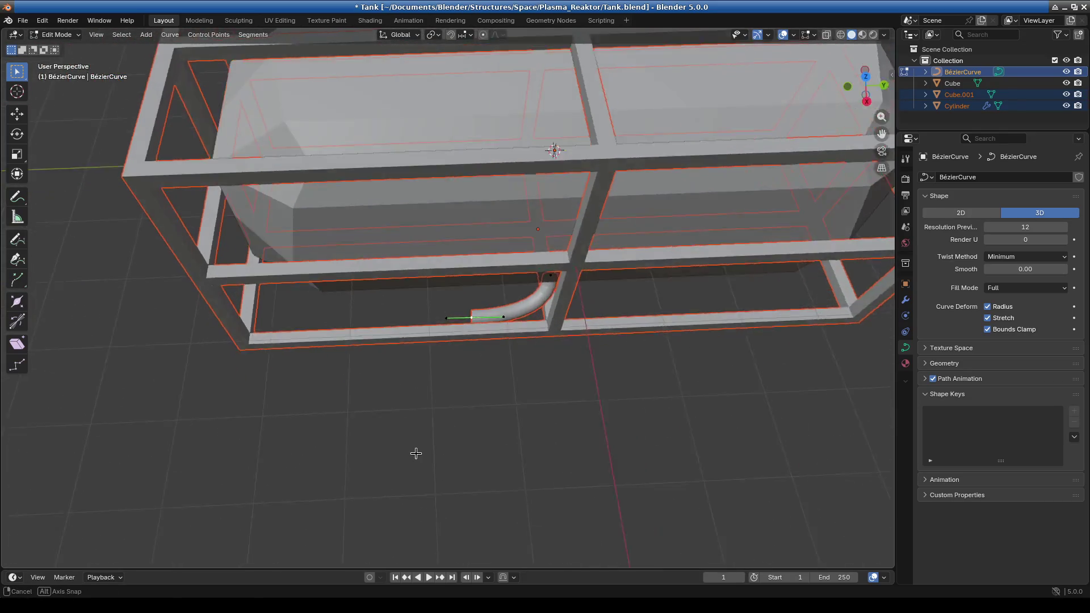
In side view, slide the pipe's lower point about 7 cm along the rail and save
scroll(443, 362, "up", 3)
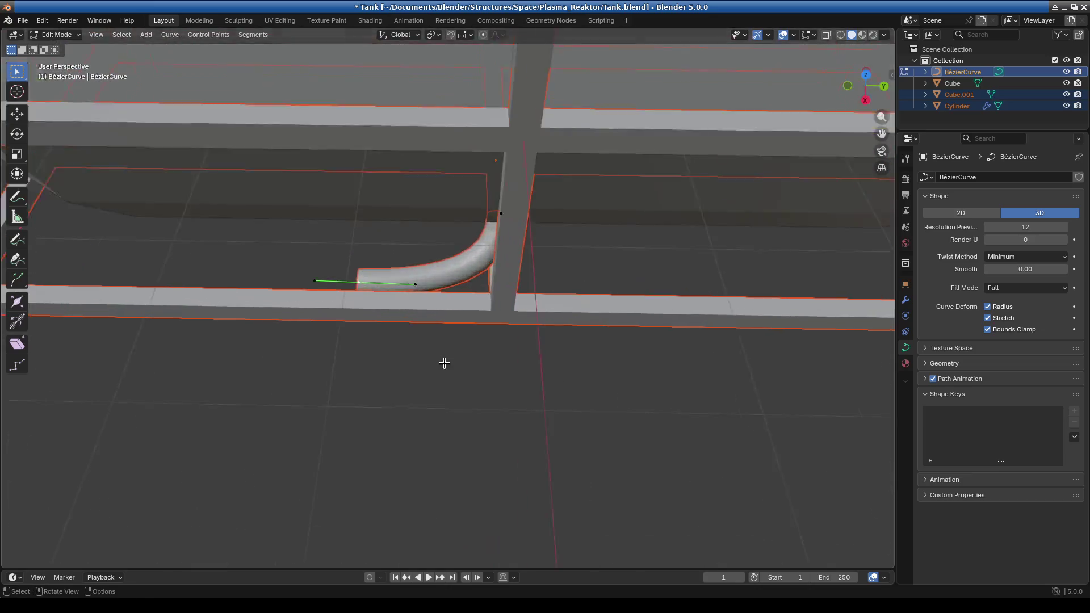
scroll(499, 390, "up", 3)
key("KP_3")
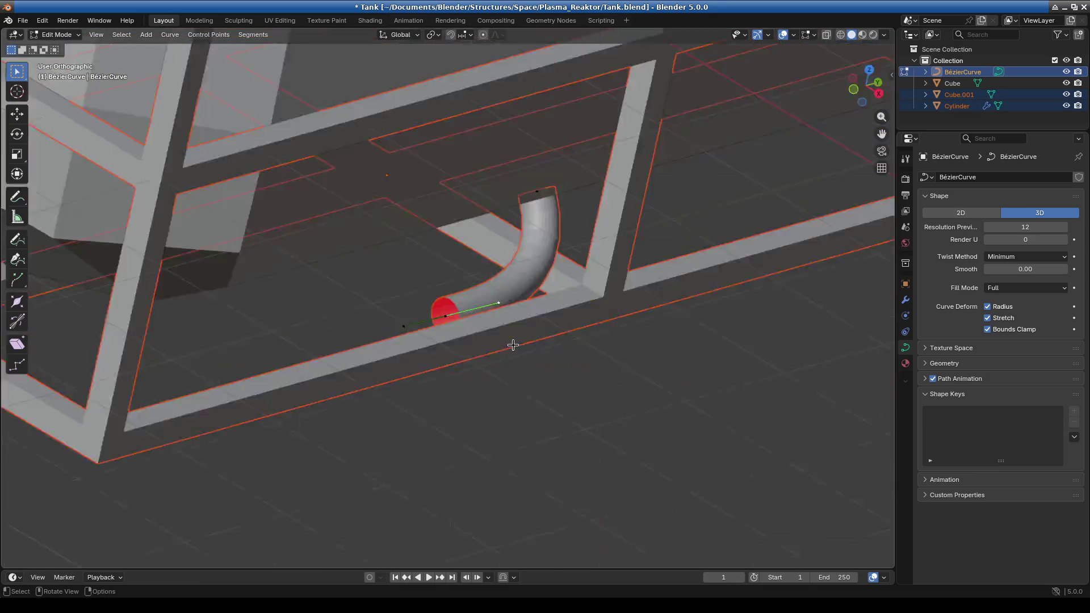
key("g")
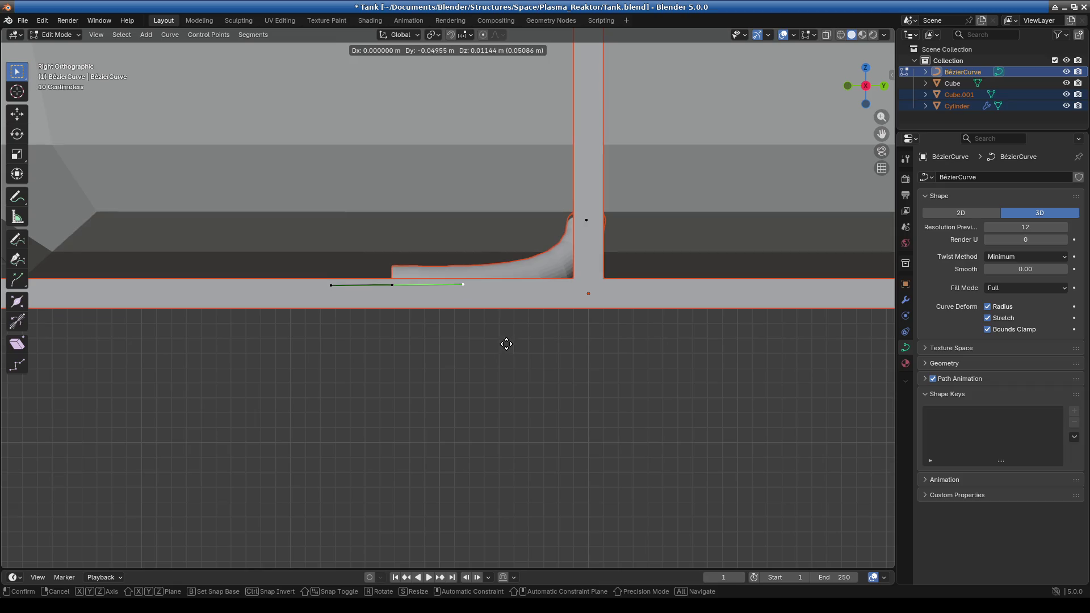
left_click(503, 345)
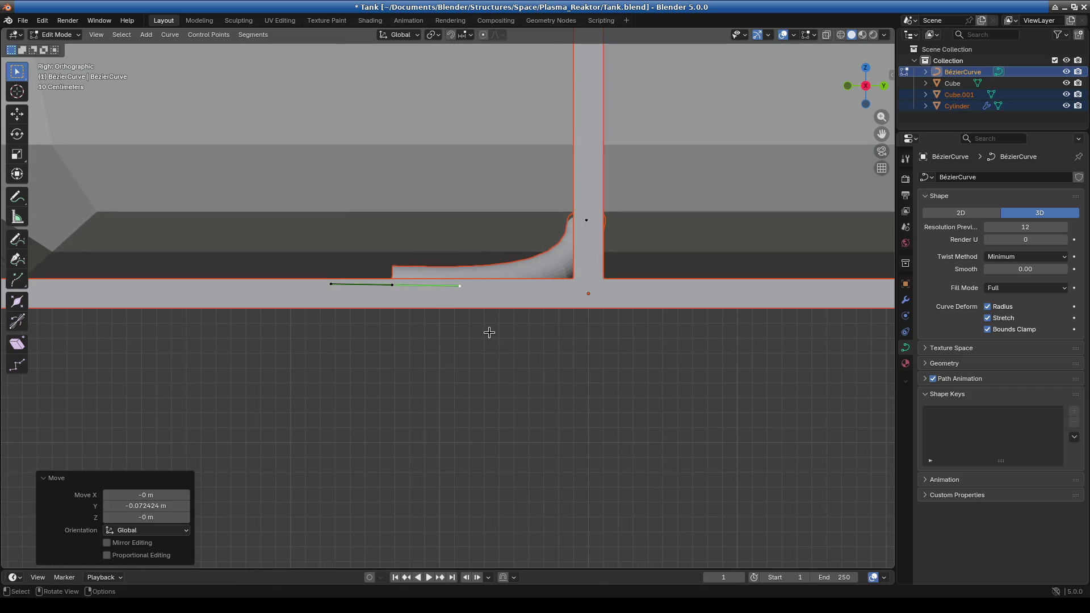
key("ctrl+s")
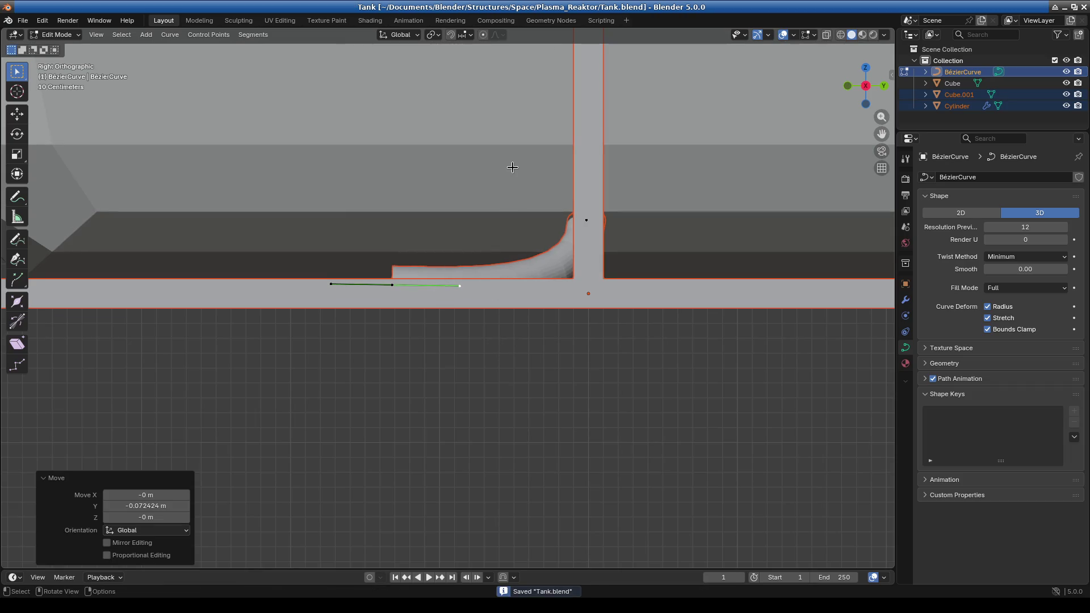
Reselect the pipe's upper and lower curve points and save Tank.blend again
scroll(391, 251, "down", 4)
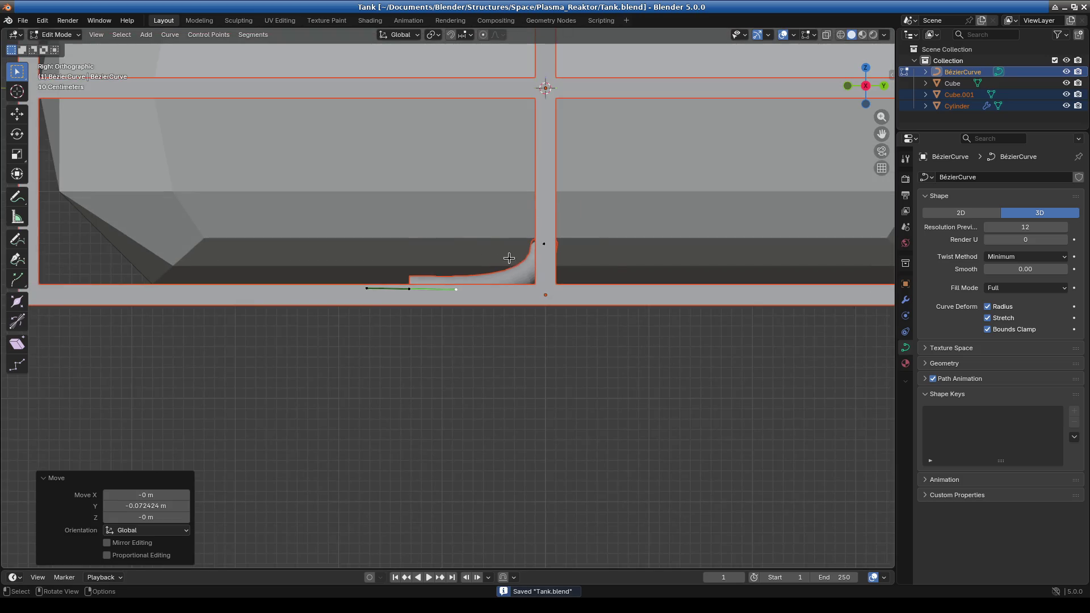
left_click(509, 259)
scroll(432, 355, "down", 3)
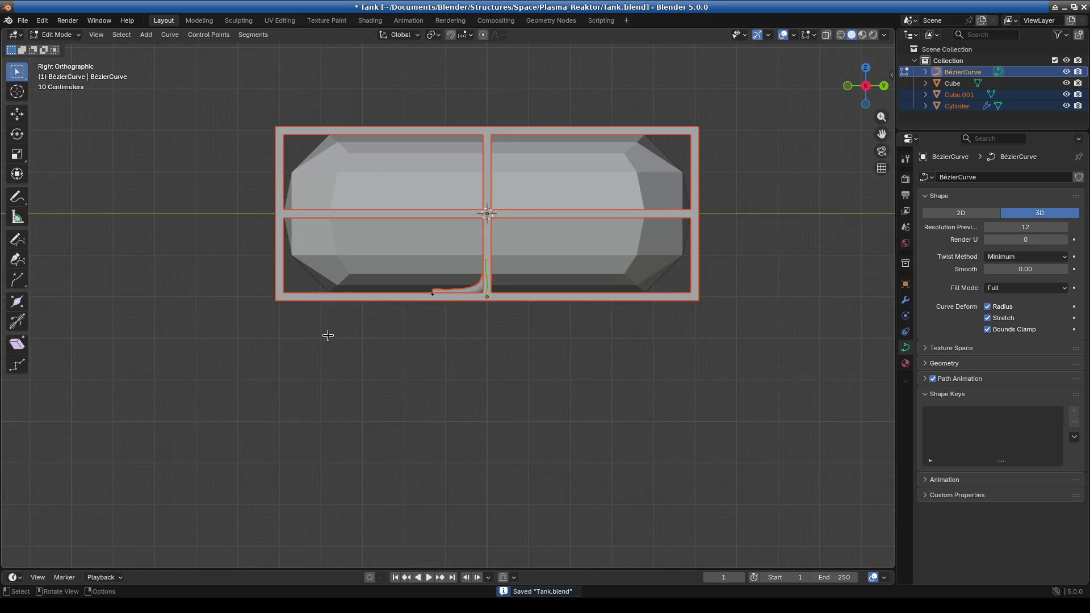
scroll(450, 308, "up", 3)
left_click_drag(481, 255, 628, 340)
key("ctrl+s")
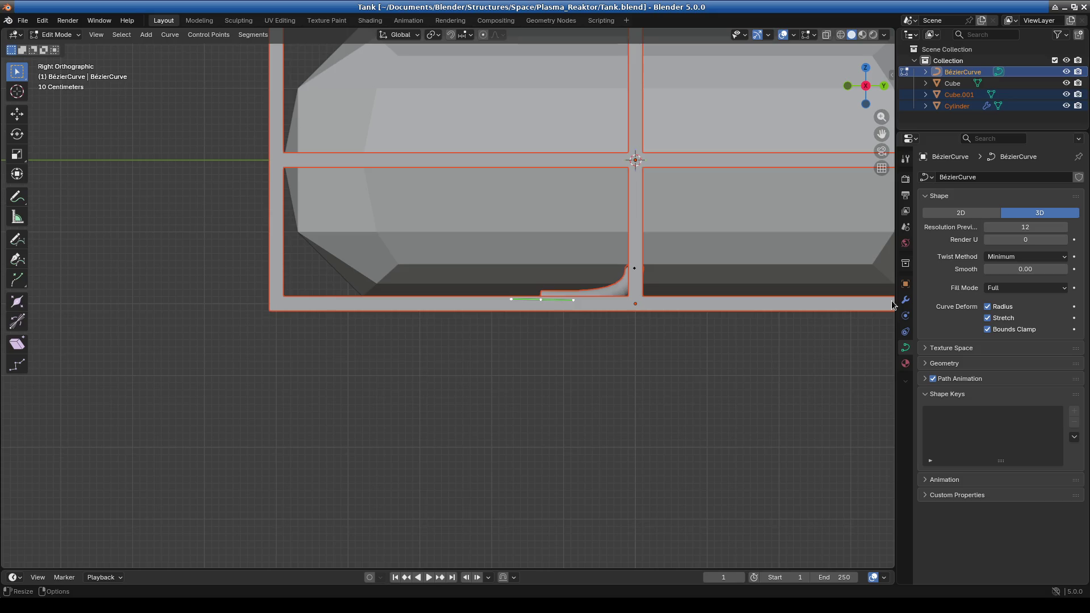
left_click_drag(507, 264, 559, 323)
left_click_drag(467, 270, 584, 329)
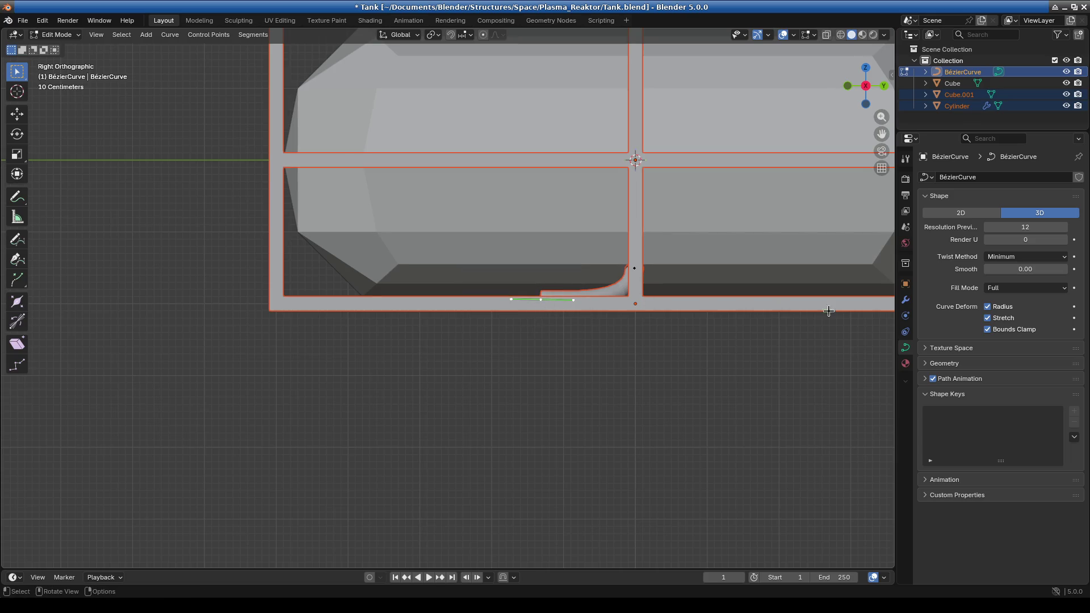
left_click(906, 331)
left_click(905, 348)
scroll(546, 280, "up", 3)
key("g")
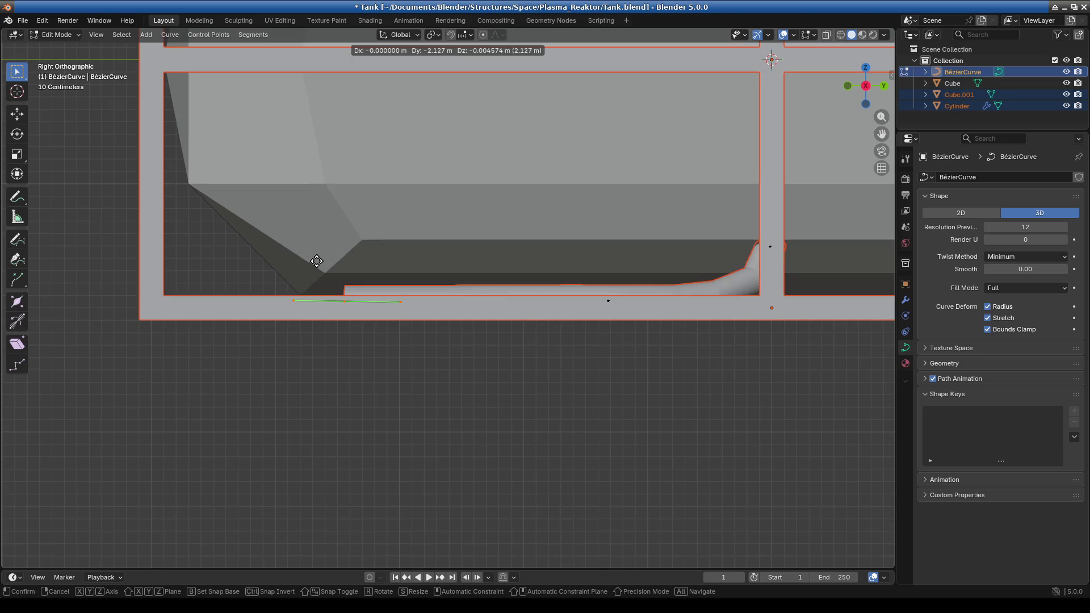
Extrude a new point from the pipe's left end along the bottom rail and frame it
left_click(366, 263)
key("e")
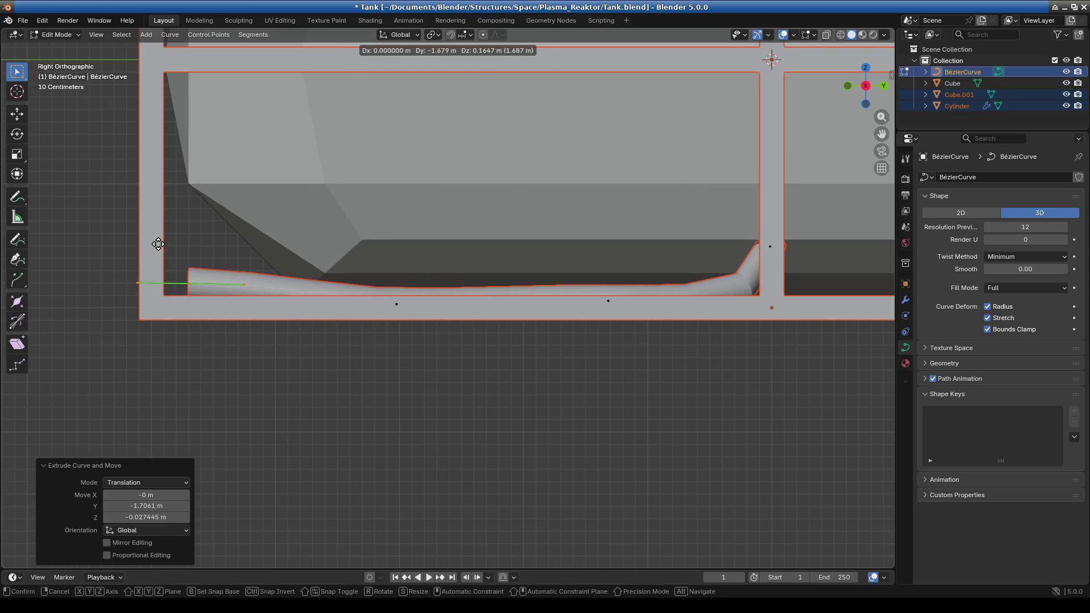
left_click(158, 245)
mouse_move(365, 312)
middle_mouse_down()
mouse_move(506, 390)
mouse_move(467, 438)
mouse_move(467, 371)
mouse_move(484, 390)
mouse_move(445, 328)
middle_mouse_up()
scroll(465, 410, "up", 3)
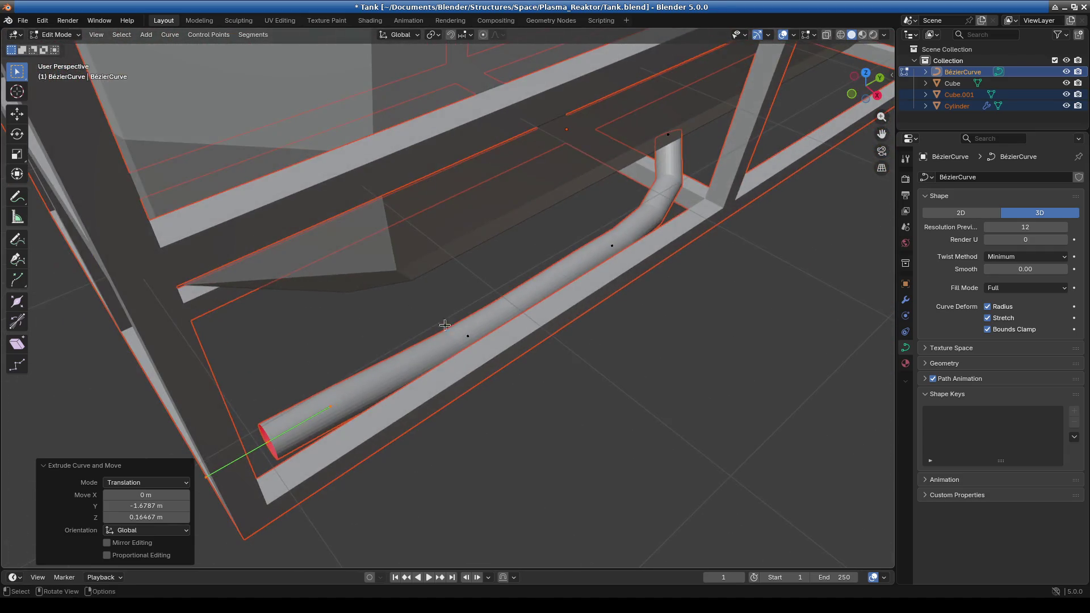
key("KP_Decimal")
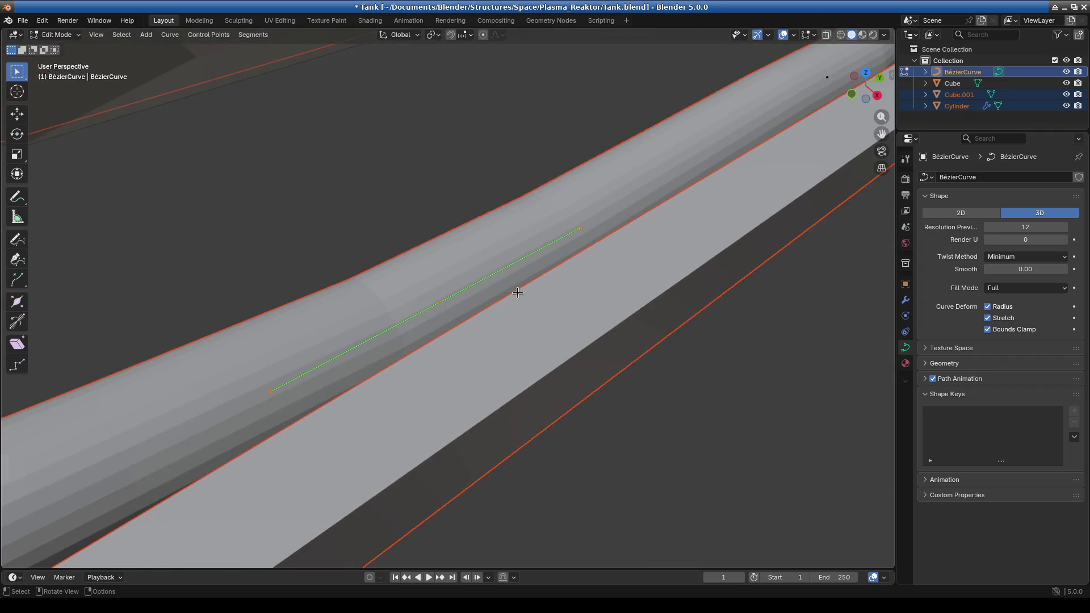
Move the first curve handle to start laying the pipe along the bottom rail
mouse_move(517, 292)
middle_mouse_down()
mouse_move(437, 250)
mouse_move(479, 267)
middle_mouse_up()
scroll(377, 253, "down", 5)
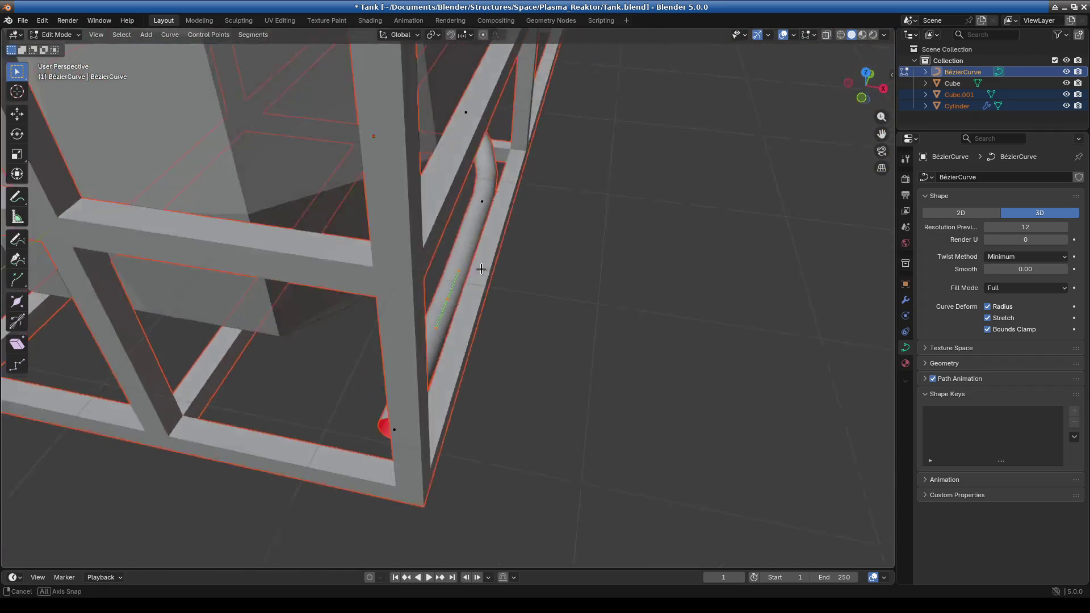
scroll(487, 309, "up", 5)
mouse_move(487, 309)
middle_mouse_down()
mouse_move(373, 328)
mouse_move(338, 353)
mouse_move(480, 267)
middle_mouse_up()
key("g")
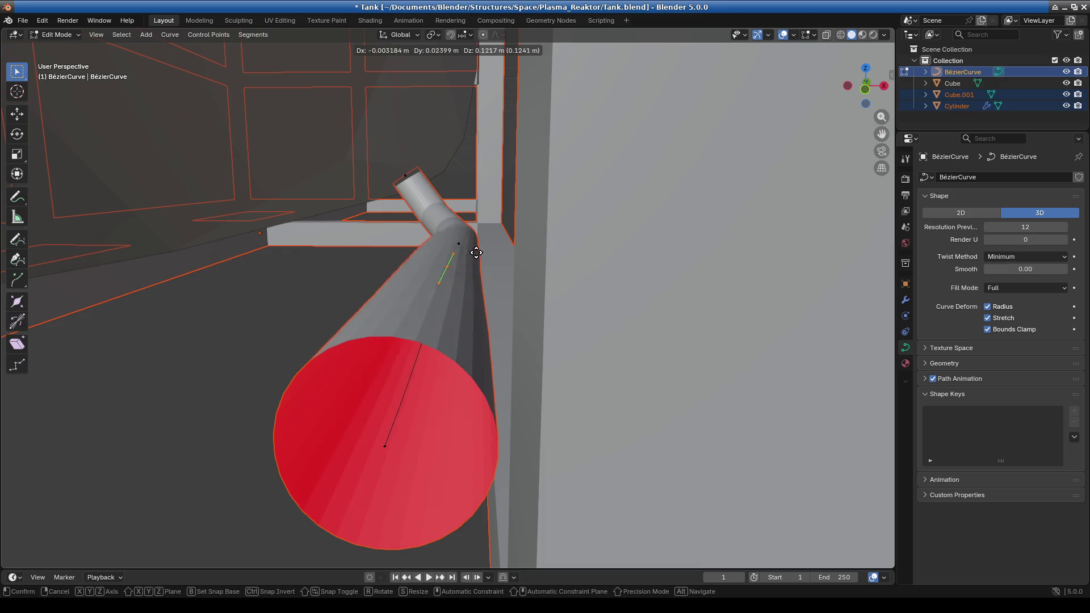
left_click(525, 238)
Reposition the pipe's red end point lower and leftward toward the frame corner
scroll(469, 289, "down", 3)
middle_click_drag(469, 290, 417, 308)
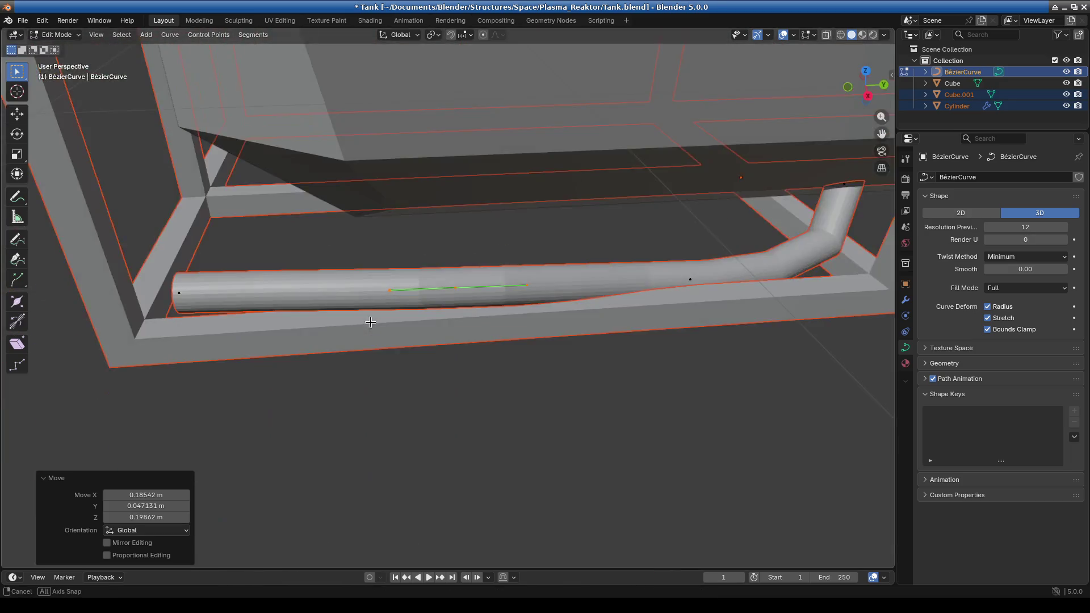
key("b")
left_click_drag(194, 273, 222, 309)
mouse_move(222, 309)
middle_mouse_down()
mouse_move(268, 339)
mouse_move(397, 299)
mouse_move(487, 312)
middle_mouse_up()
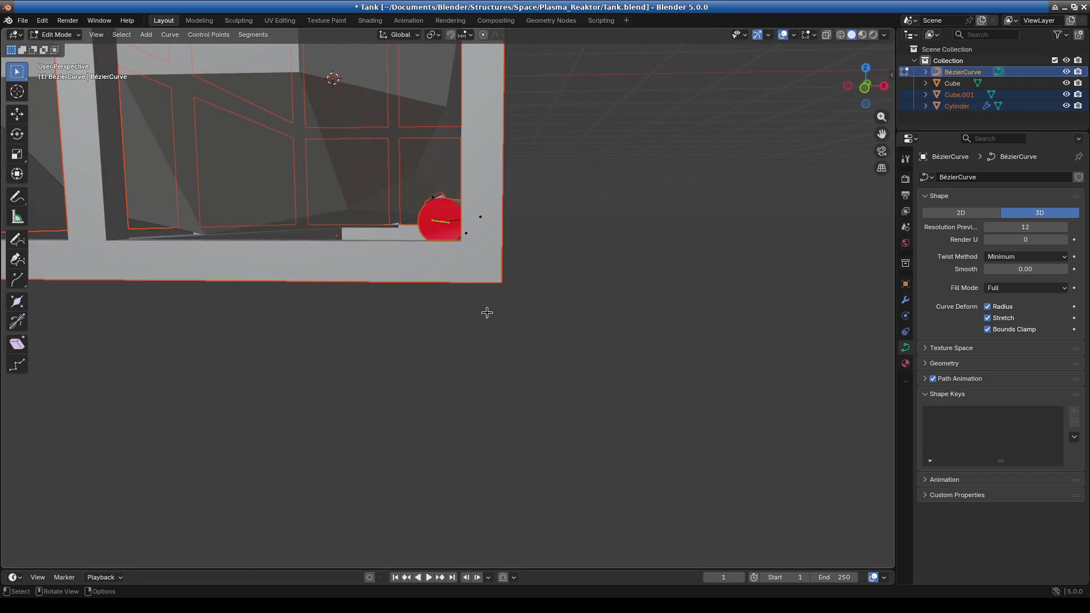
key("g")
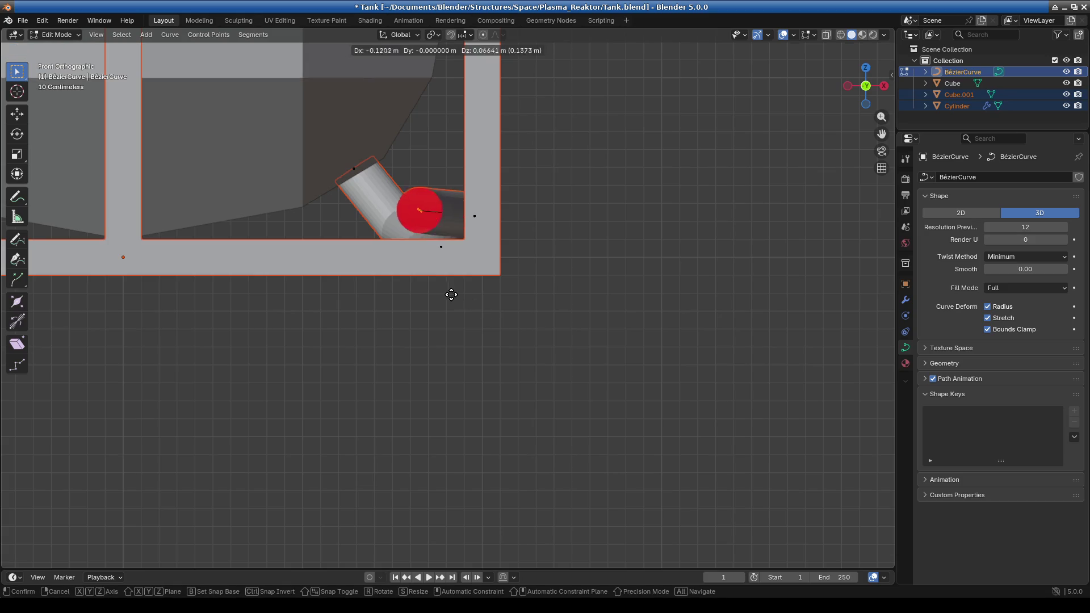
left_click(433, 302)
mouse_move(586, 267)
middle_mouse_down()
mouse_move(445, 326)
mouse_move(533, 308)
middle_mouse_up()
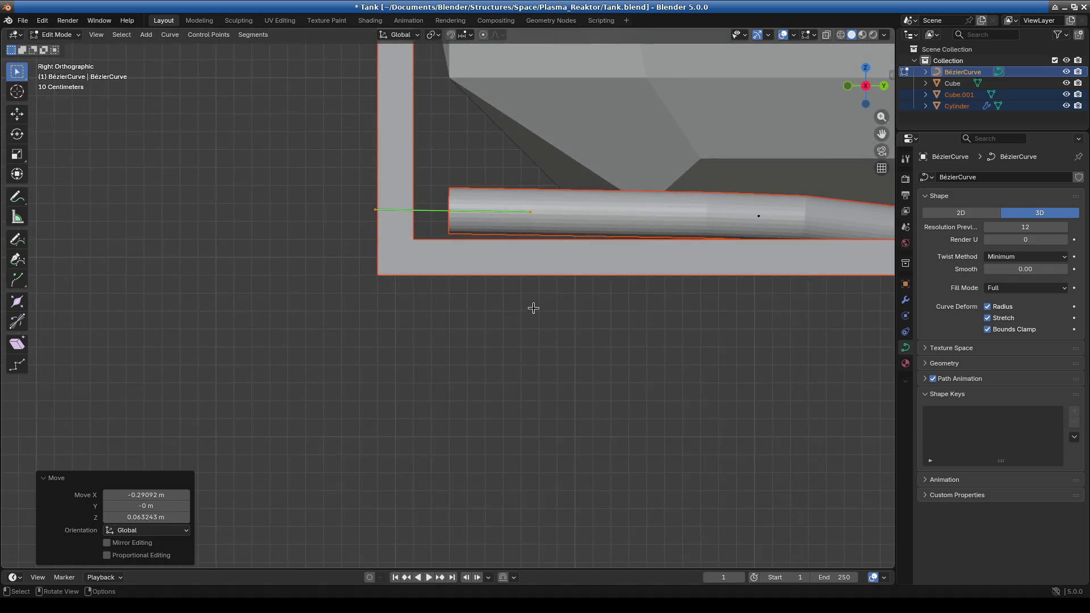
key("g")
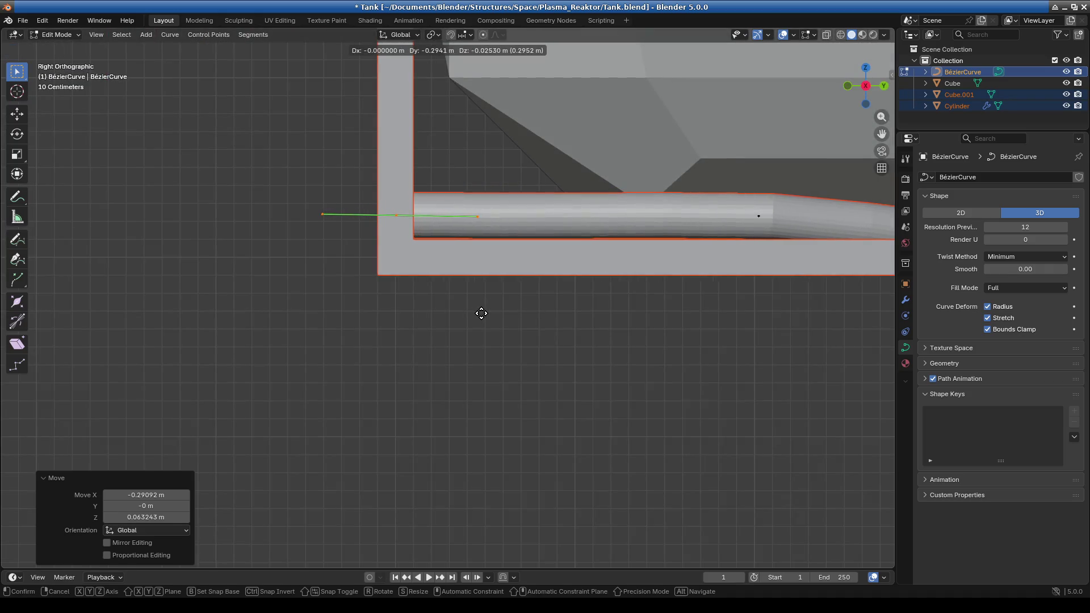
left_click(481, 313)
Move the remaining curve handle -0.433 m in Y and 0.02 m down to flatten the run
middle_click_drag(475, 301, 610, 268)
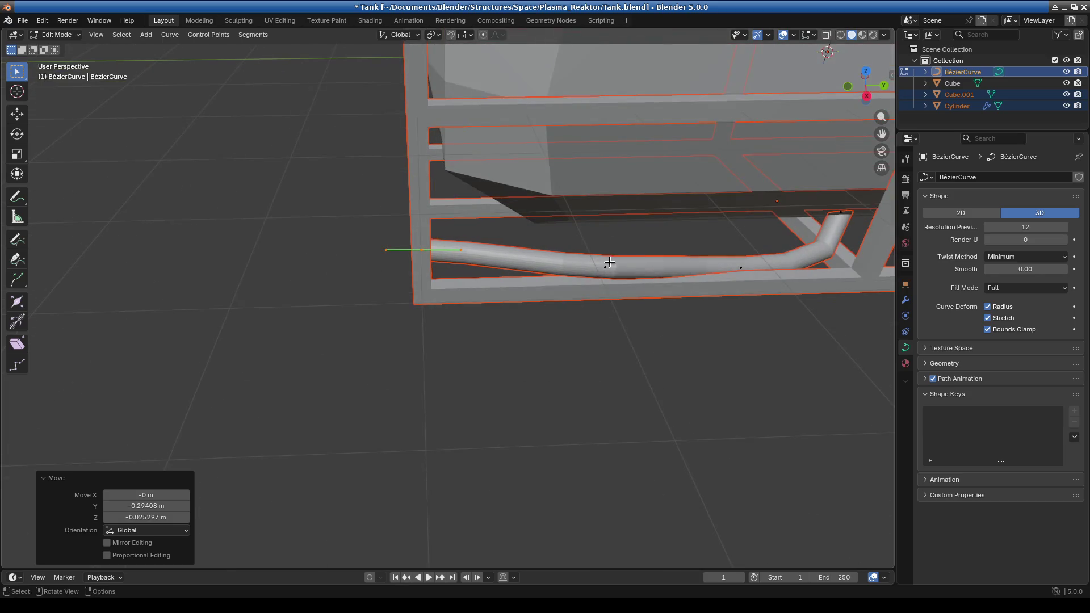
key("g")
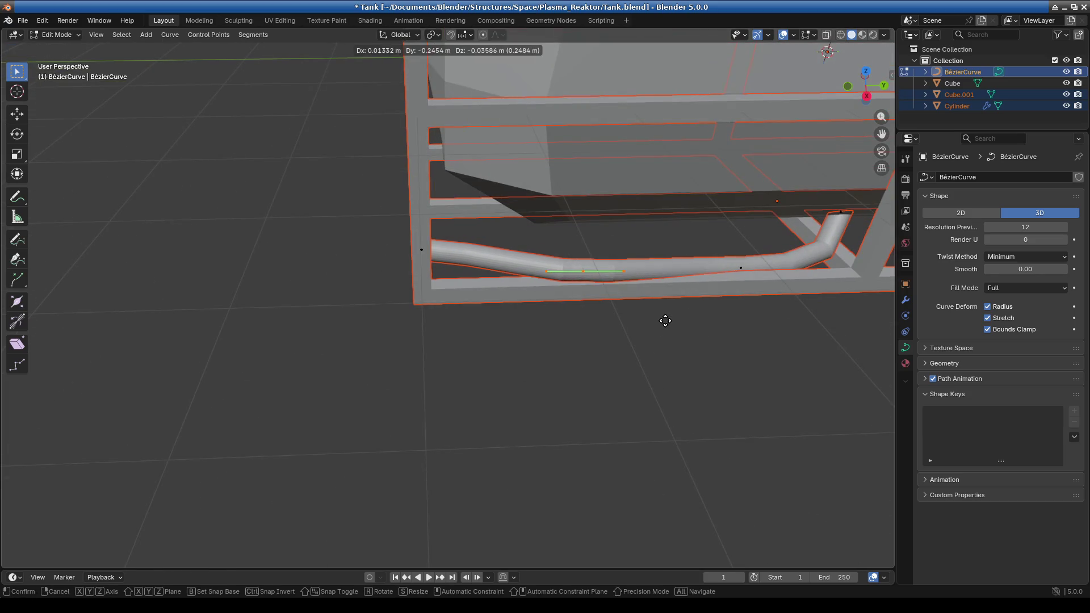
left_click(648, 319)
In front orthographic view, move a curve point to level the pipe's left section
mouse_move(630, 308)
middle_mouse_down()
mouse_move(752, 288)
mouse_move(629, 309)
mouse_move(504, 302)
mouse_move(483, 289)
middle_mouse_up()
key("KP_3")
scroll(544, 312, "up", 4)
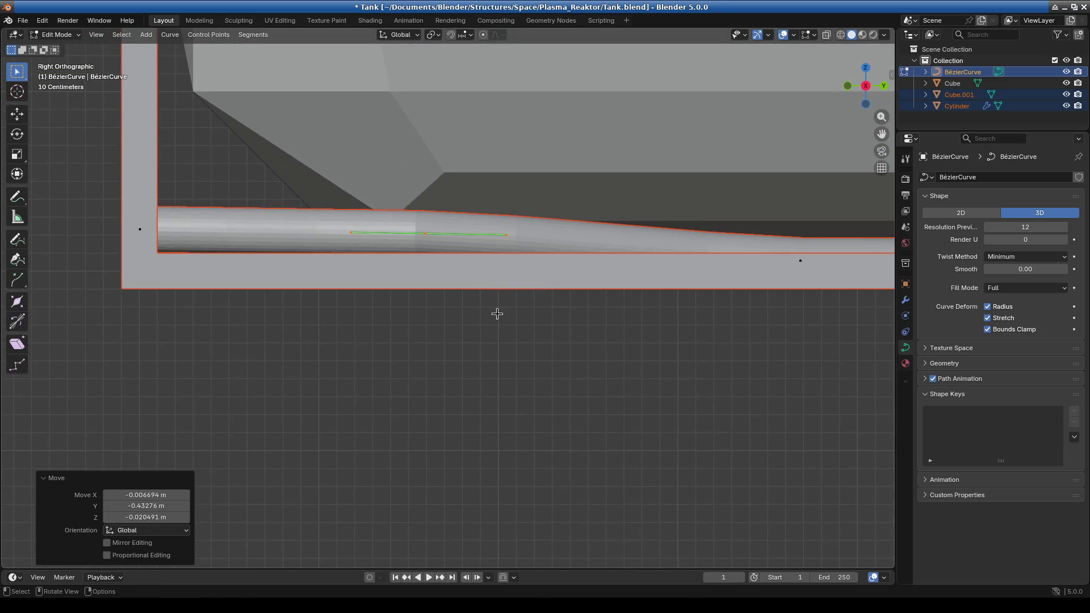
key("KP_1")
key("g")
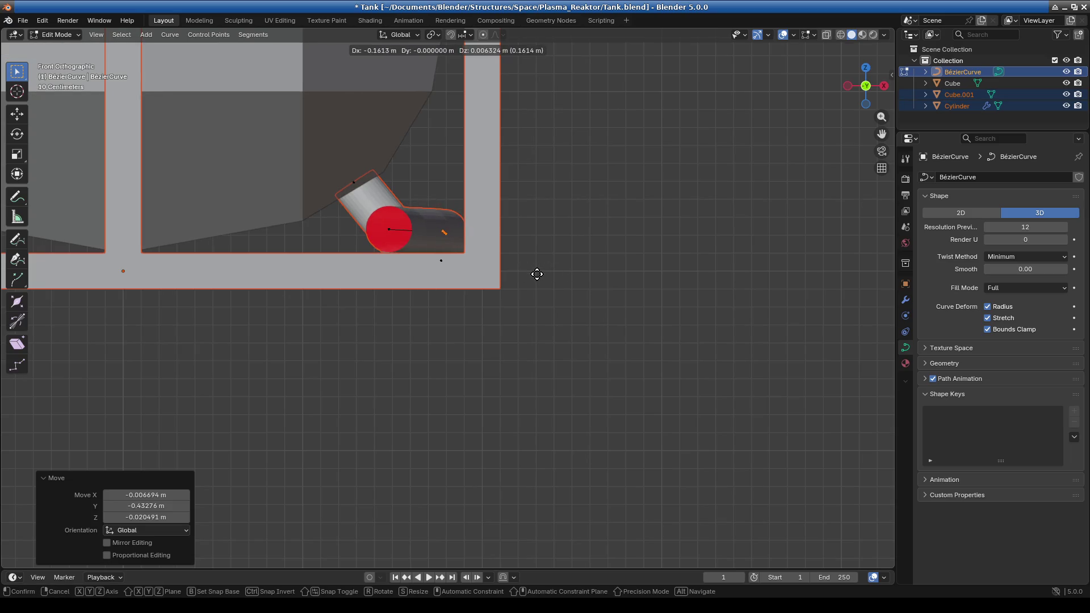
middle_click_drag(538, 273, 486, 309, "alt")
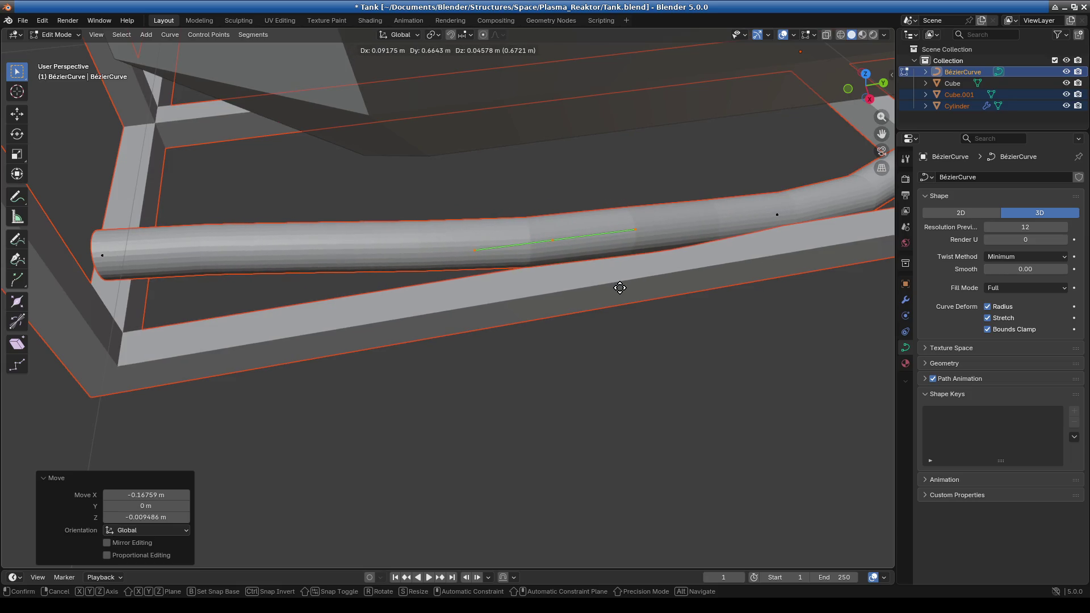
left_click(603, 306)
In right orthographic view, lower a control point slightly and undo a move that kinked the pipe
key("KP_3")
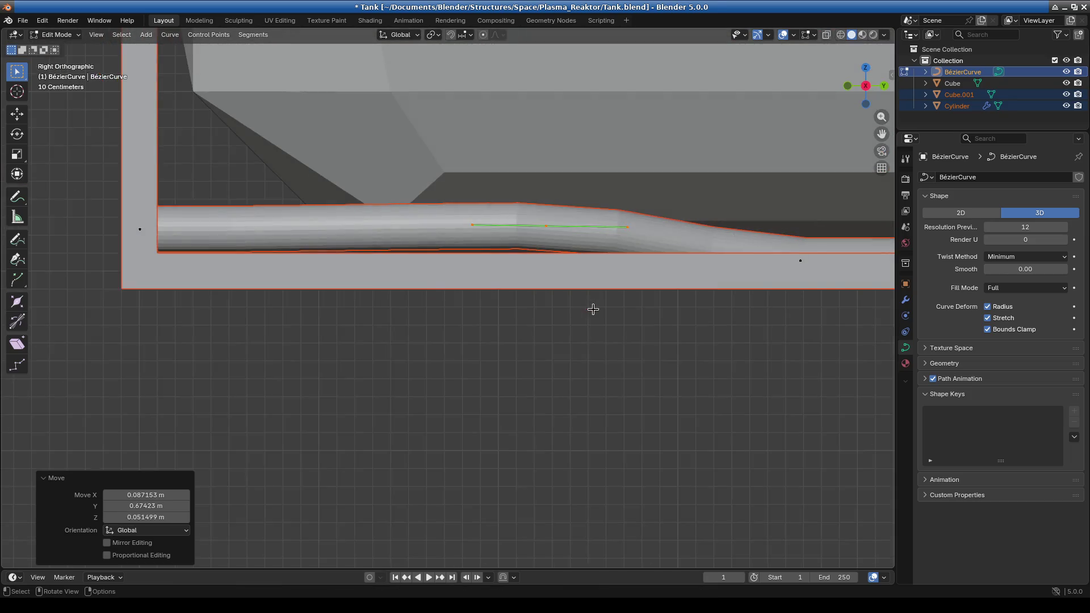
key("g")
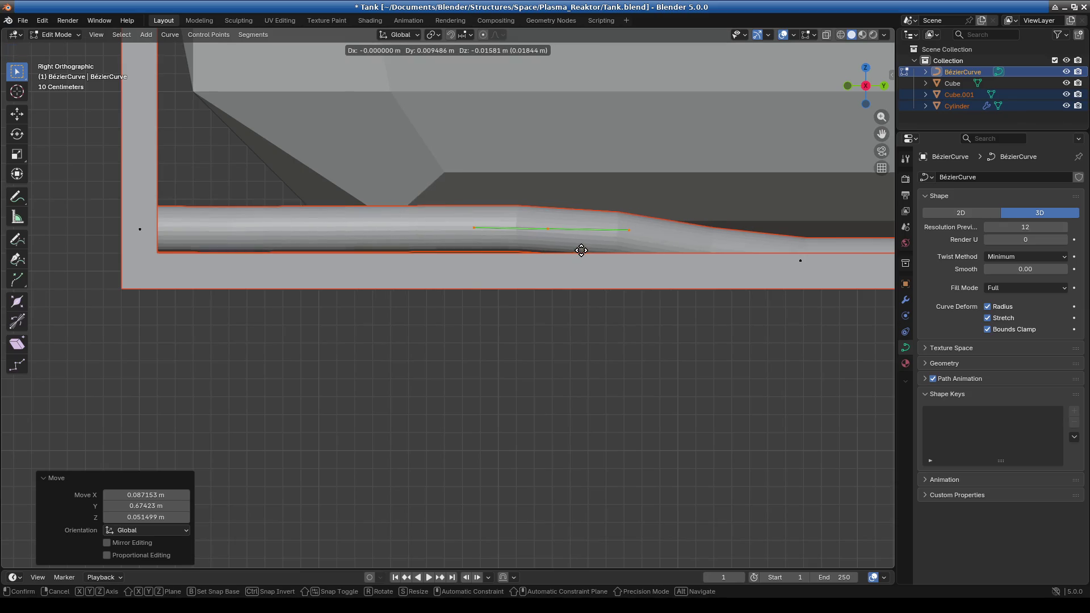
left_click(571, 257)
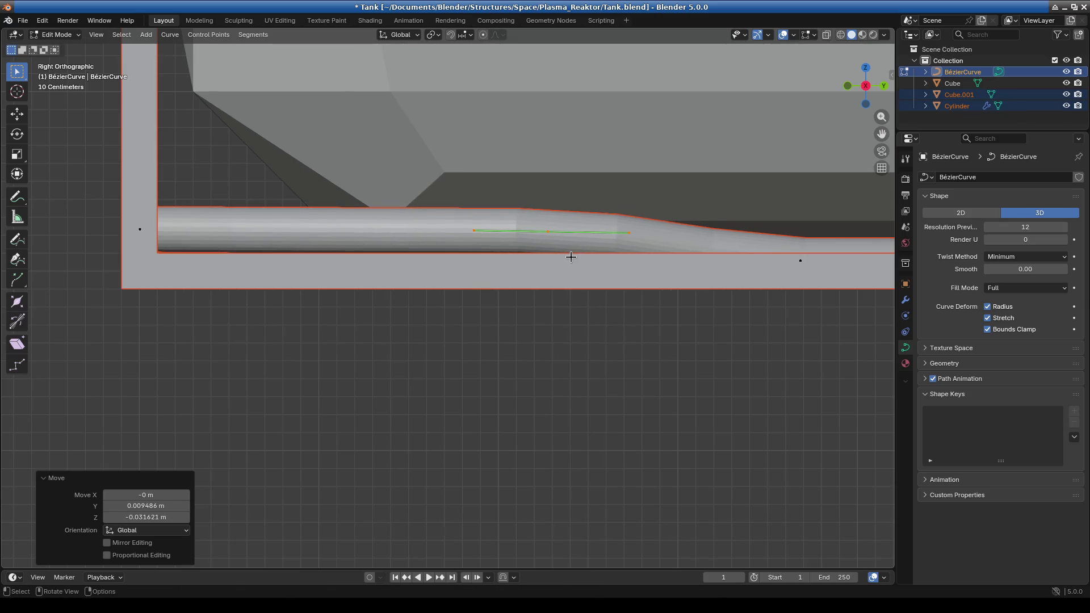
key("g")
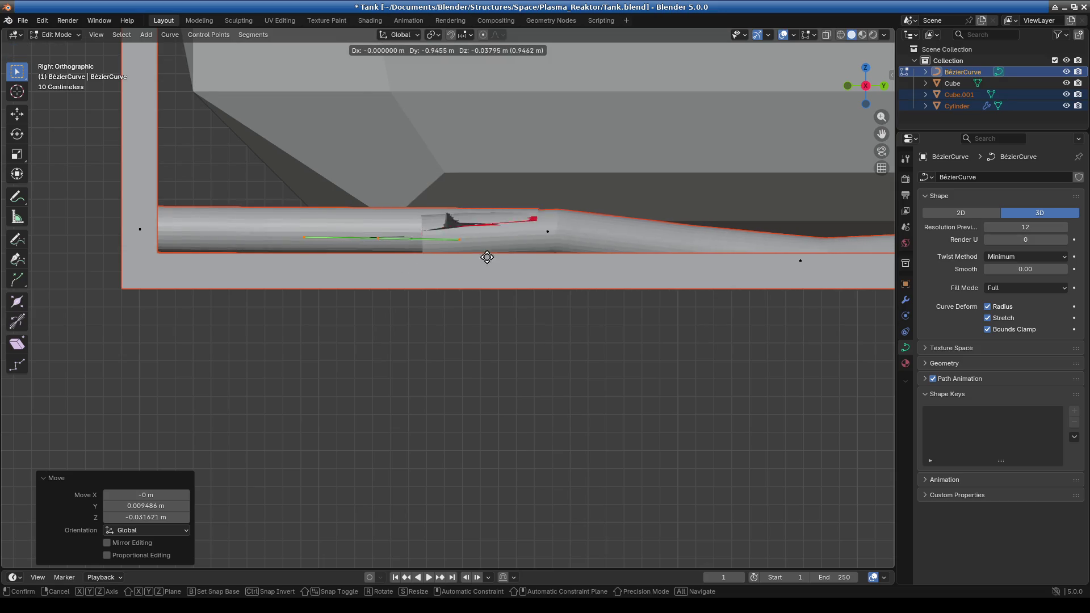
left_click(549, 267)
key("ctrl+z")
Extend the pipe's left end point -1.6 m in Y out to the frame's left upright
left_click(140, 229)
key("g")
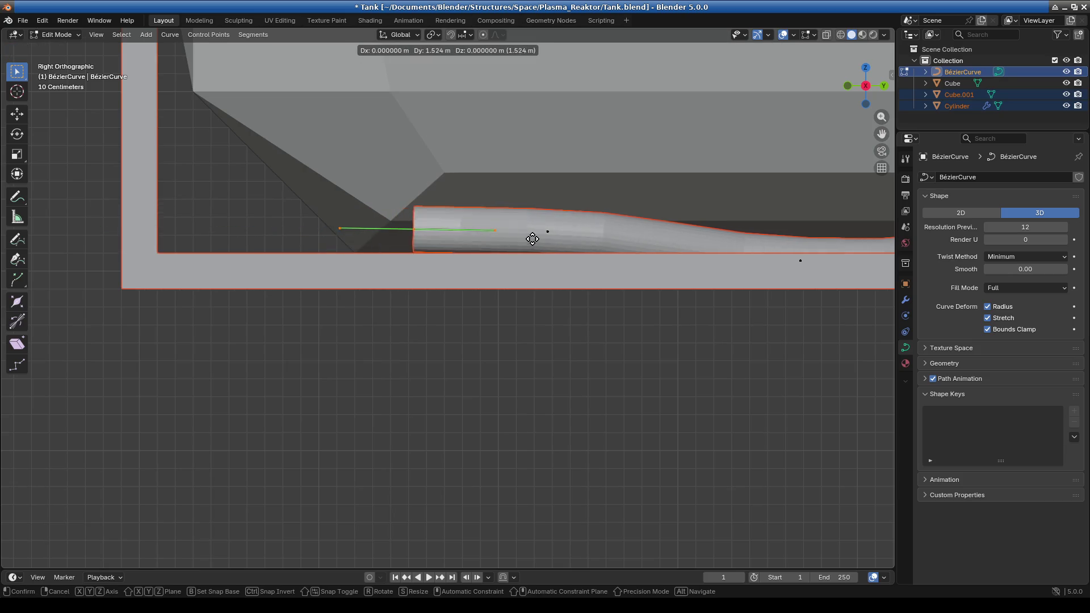
left_click(538, 243)
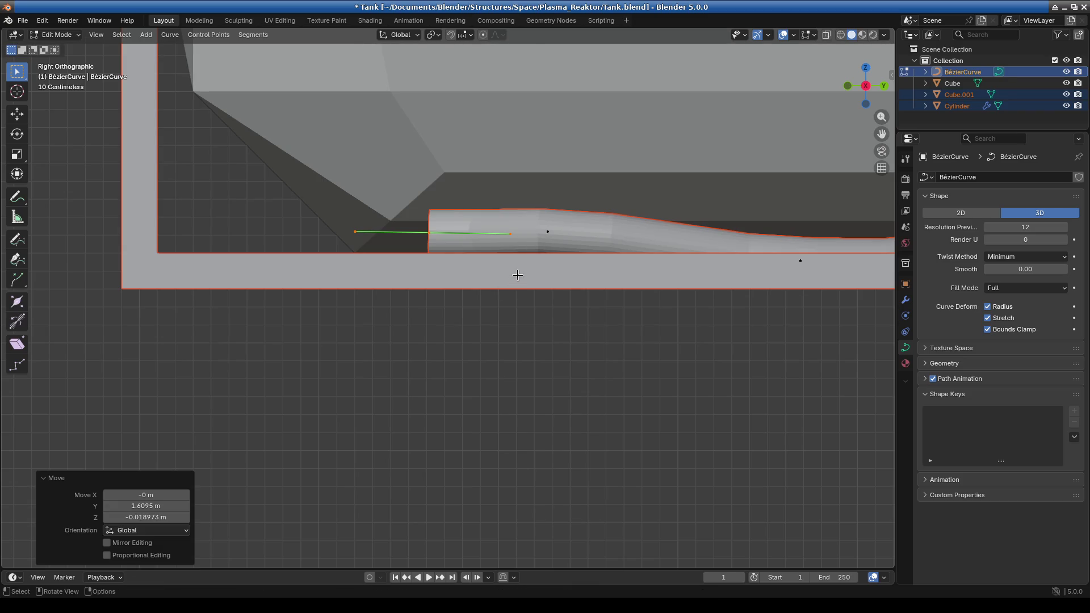
key("g")
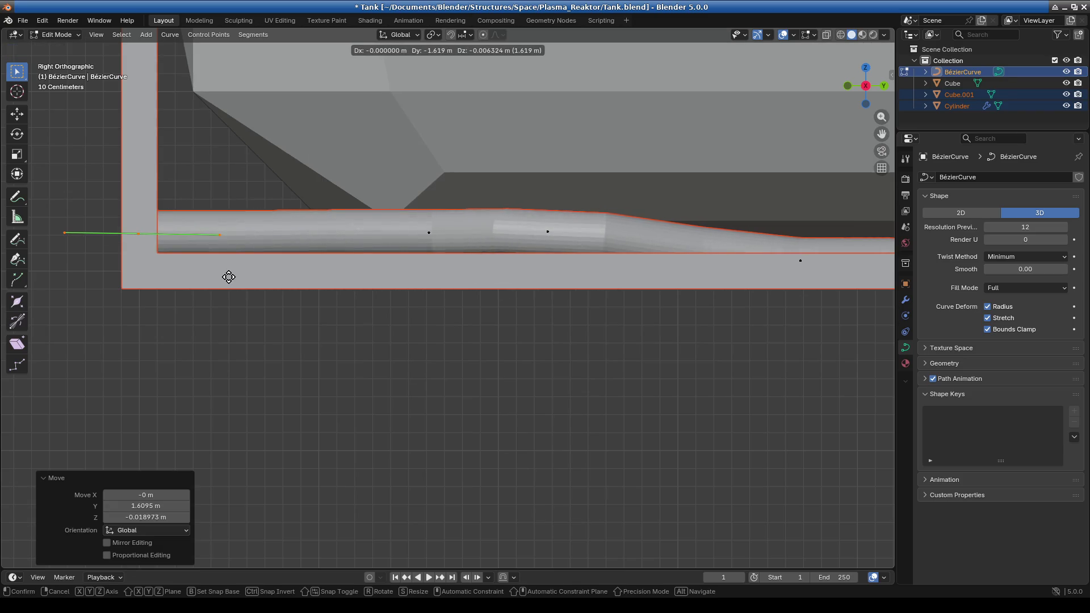
left_click(227, 276)
scroll(420, 400, "down", 3)
mouse_move(420, 400)
middle_mouse_down()
mouse_move(567, 372)
mouse_move(393, 239)
mouse_move(403, 340)
middle_mouse_up()
Reposition two pipe control points to smooth the bends along the bottom rail
key("g")
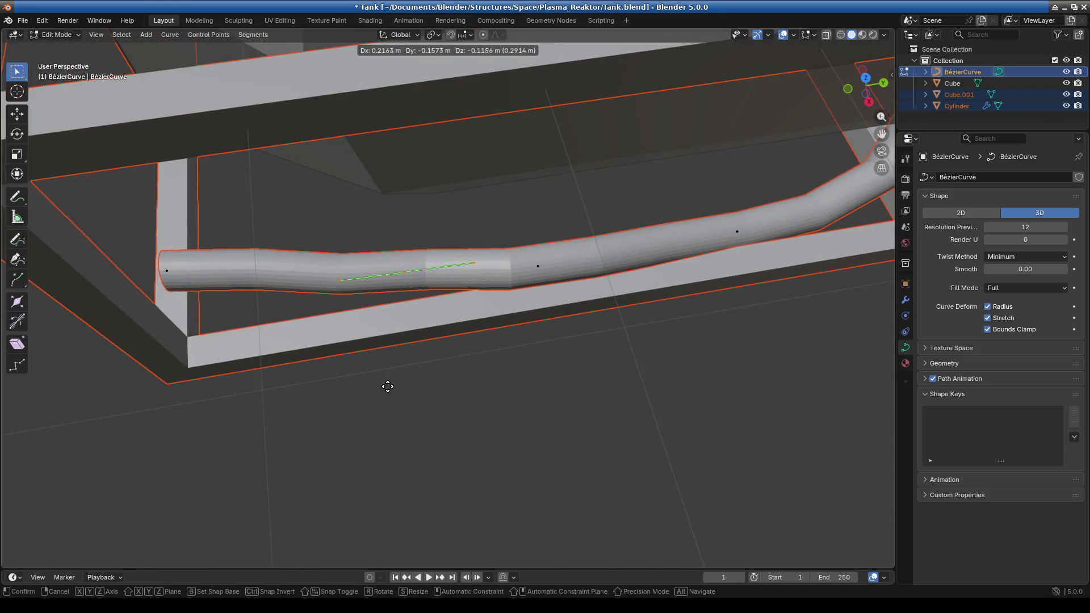
left_click(386, 385)
left_click(537, 266)
key("g")
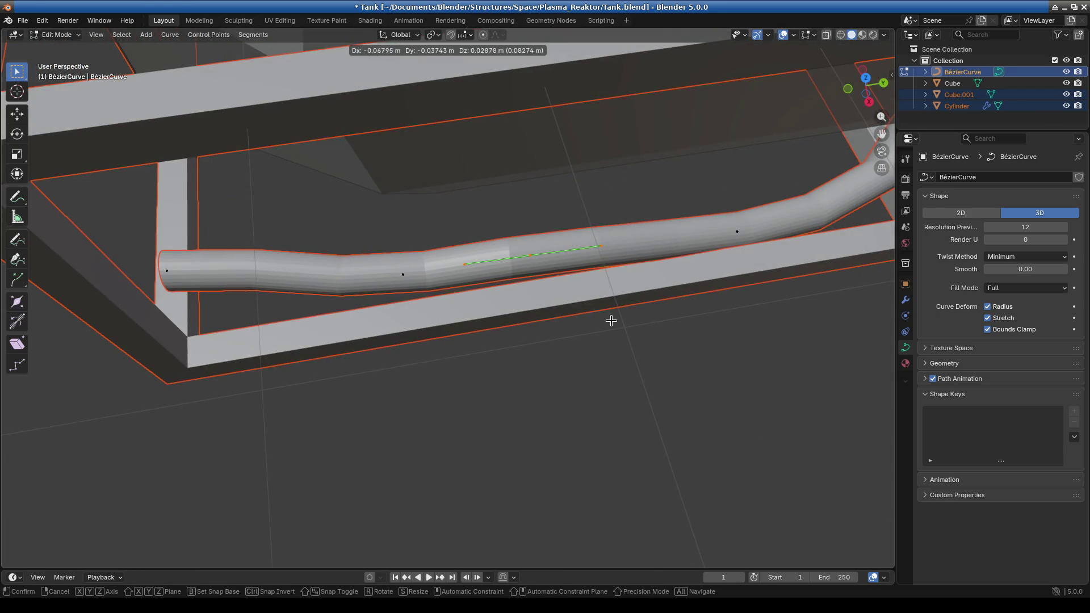
left_click(611, 322)
middle_click_drag(612, 321, 557, 261)
key("g")
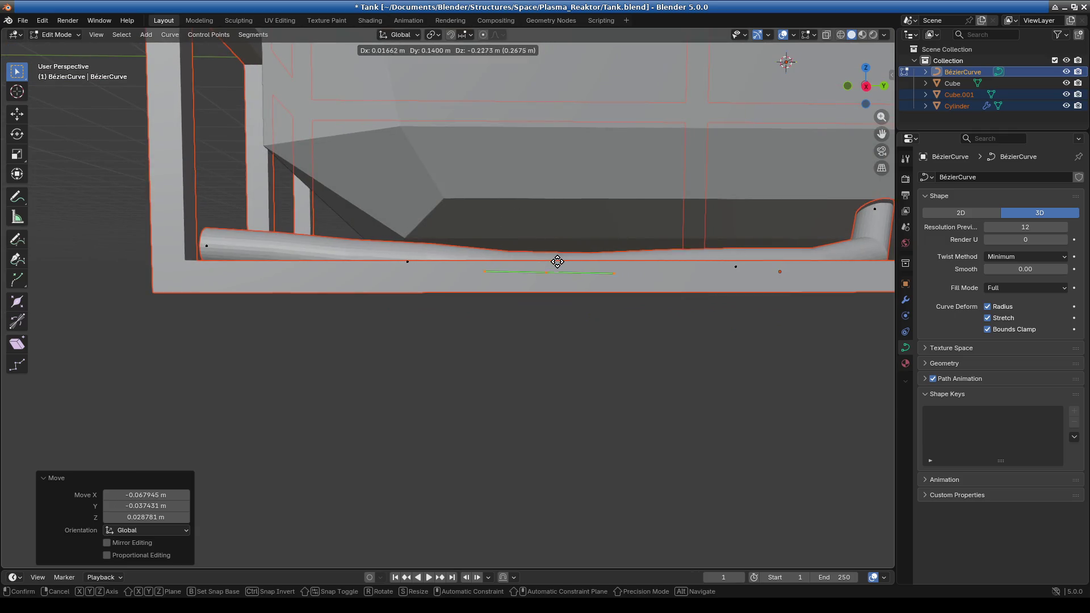
left_click(557, 260)
Shift the pipe's end section and nudge a nearby curve point into line
middle_click_drag(374, 243, 566, 333)
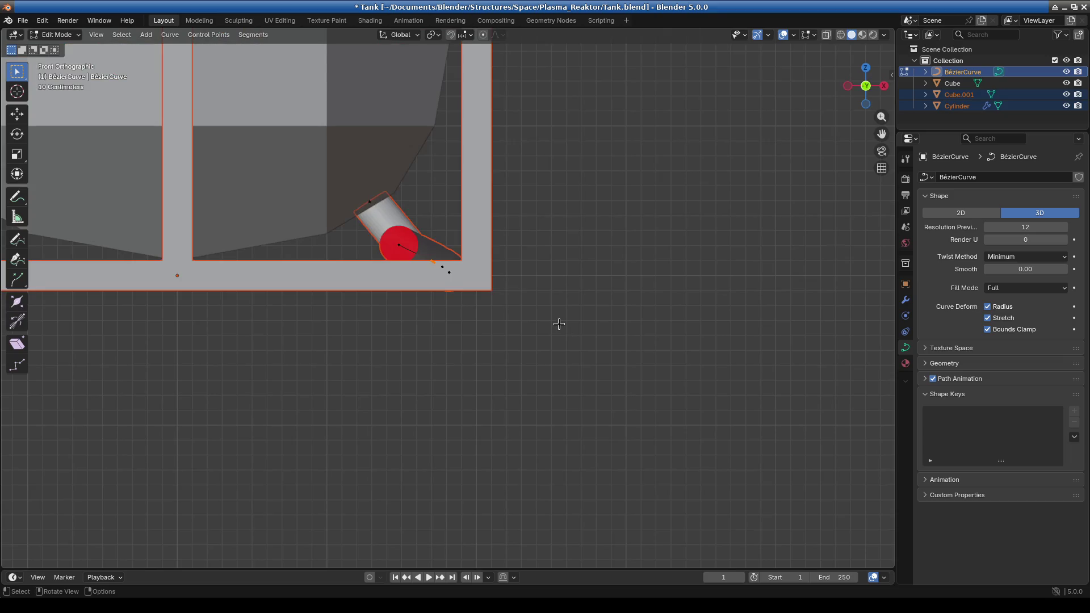
scroll(559, 324, "up", 2)
key("g")
left_click(587, 237)
mouse_move(587, 237)
middle_mouse_down()
mouse_move(684, 258)
mouse_move(560, 222)
mouse_move(657, 249)
middle_mouse_up()
key("g")
left_click(681, 243)
In front orthographic view, reposition the red pipe end
key("KP_1")
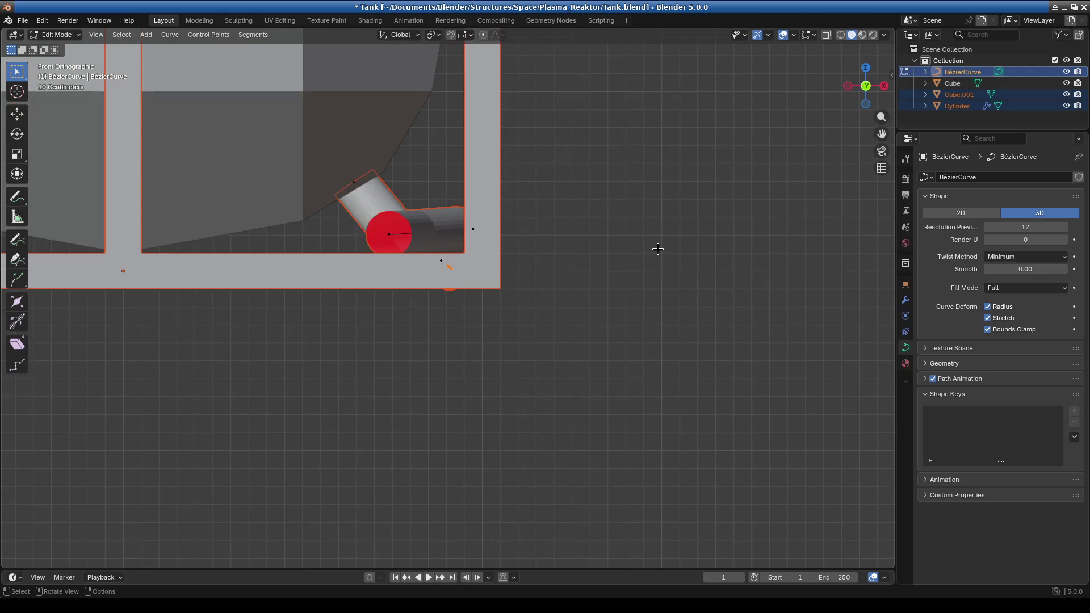
scroll(535, 272, "up", 4)
key("g")
left_click(500, 214)
mouse_move(627, 209)
middle_mouse_down()
mouse_move(558, 284)
mouse_move(639, 356)
mouse_move(648, 450)
middle_mouse_up()
scroll(558, 284, "down", 3)
scroll(639, 356, "down", 3)
In right orthographic view, move a curve handle so the point sits 0.235 m further along -Y
key("KP_3")
scroll(649, 451, "up", 4)
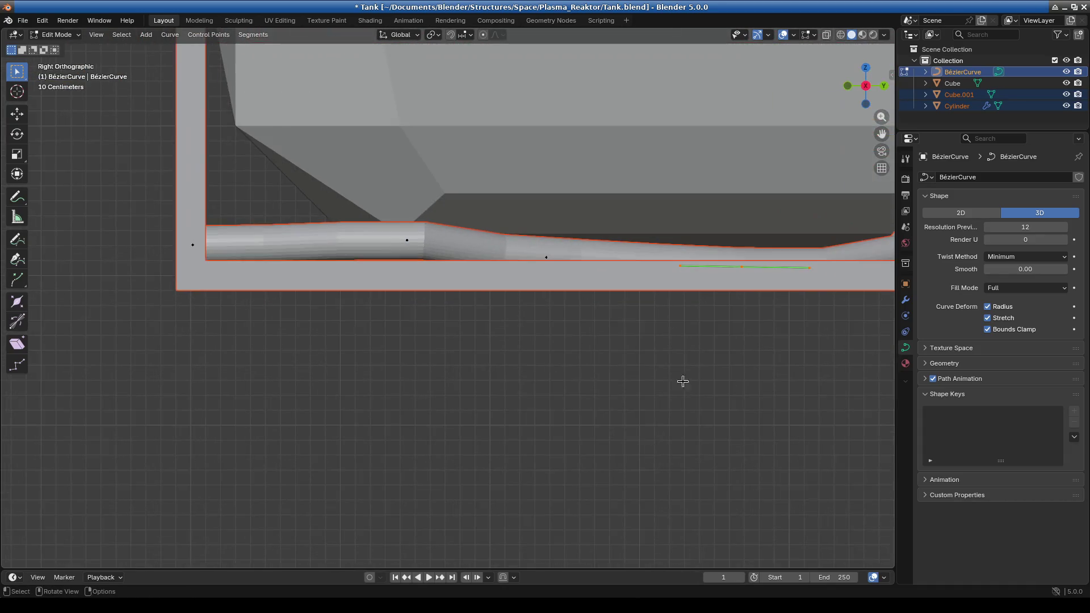
middle_click_drag(681, 384, 458, 316, "shift")
key("g")
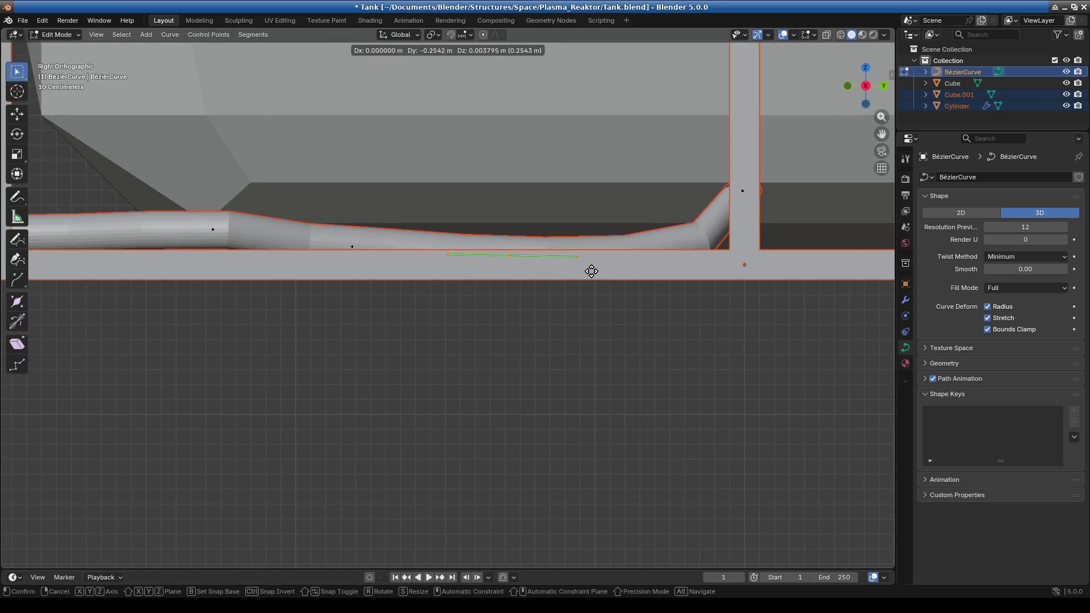
left_click(593, 270)
scroll(593, 270, "down", 4)
middle_click_drag(535, 321, 656, 340)
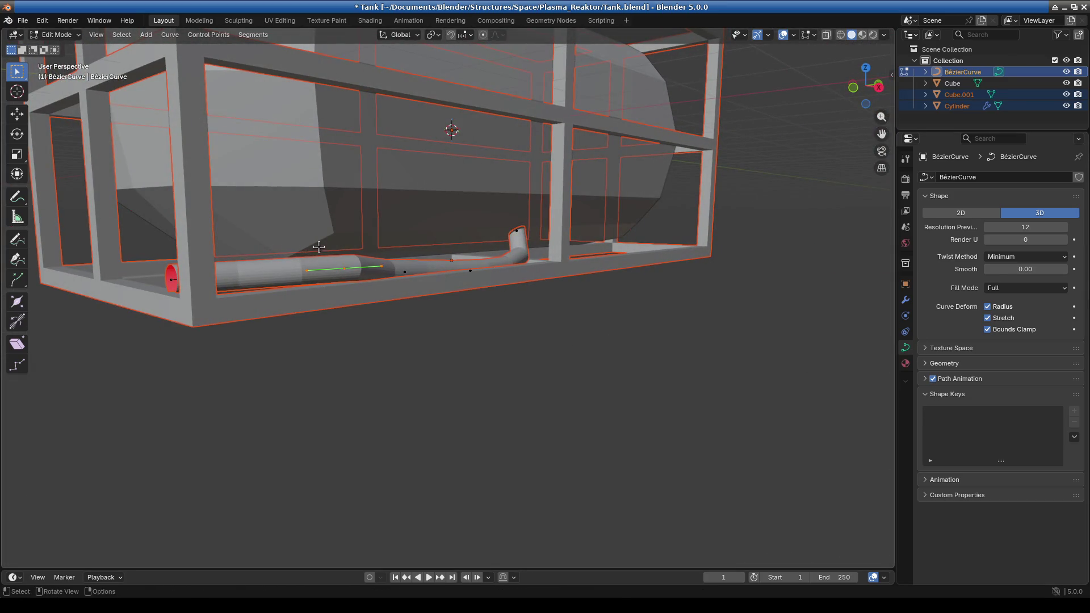
Switch to Object Mode and select the Cylinder object
left_click(56, 34)
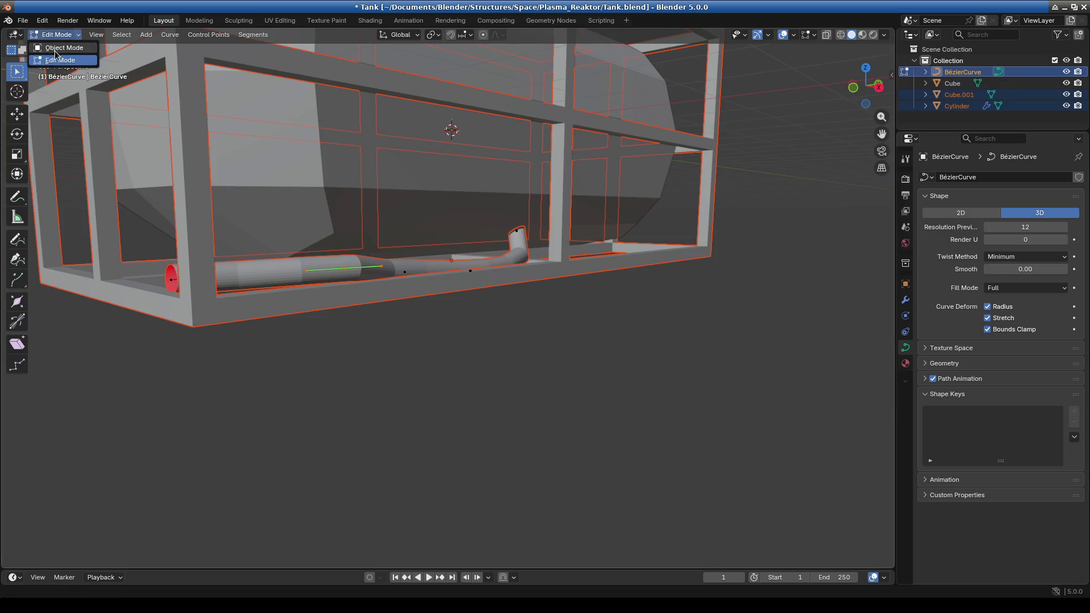
left_click(57, 45)
left_click(429, 278)
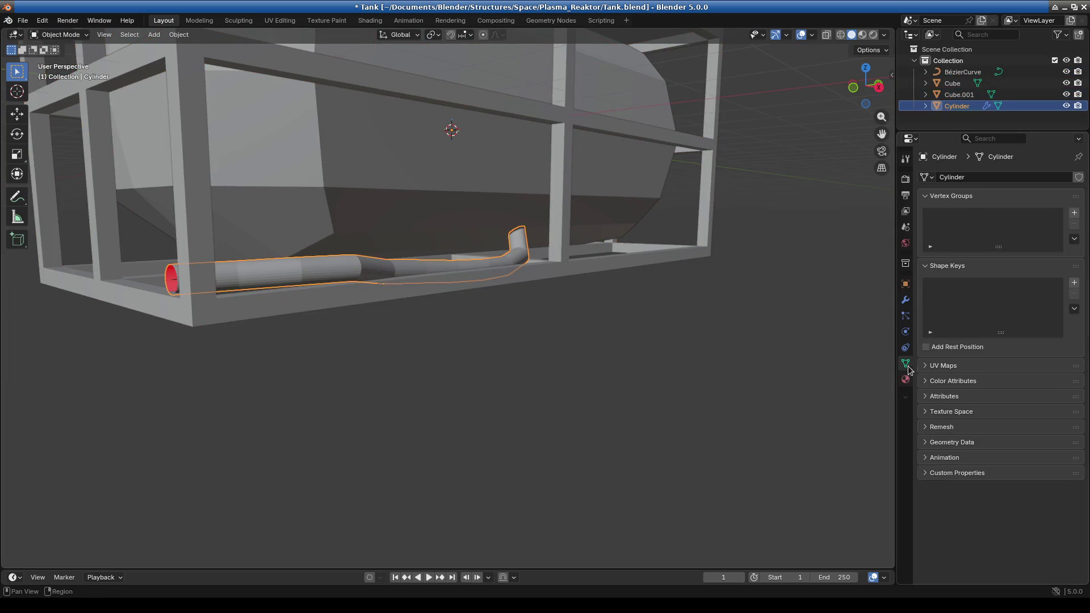
Raise the Cylinder's Array modifier Count from 10 to 12
left_click(905, 300)
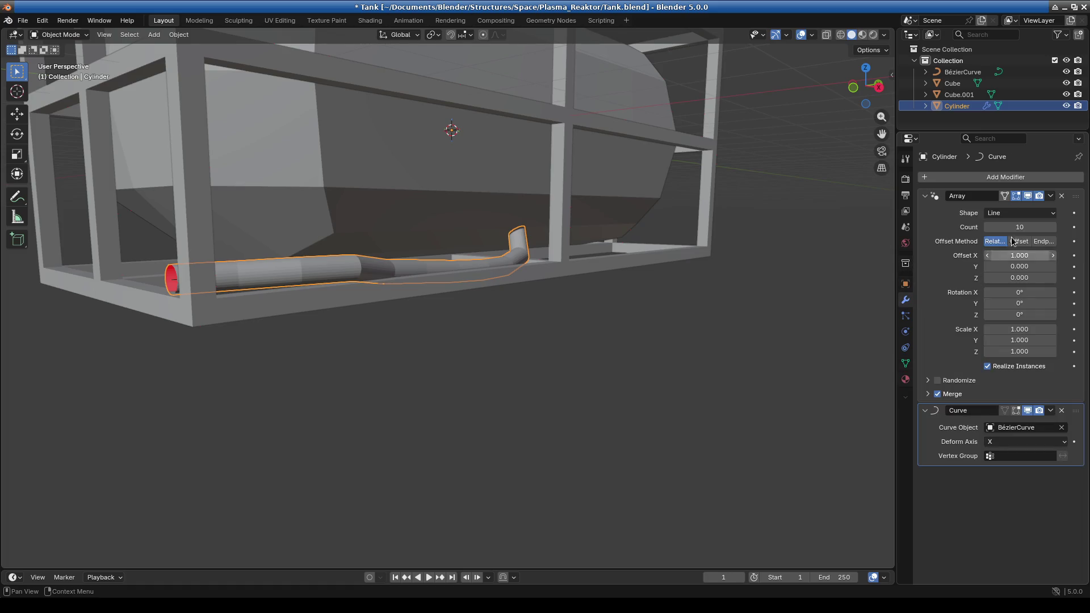
left_click(1054, 226)
left_click(1054, 227)
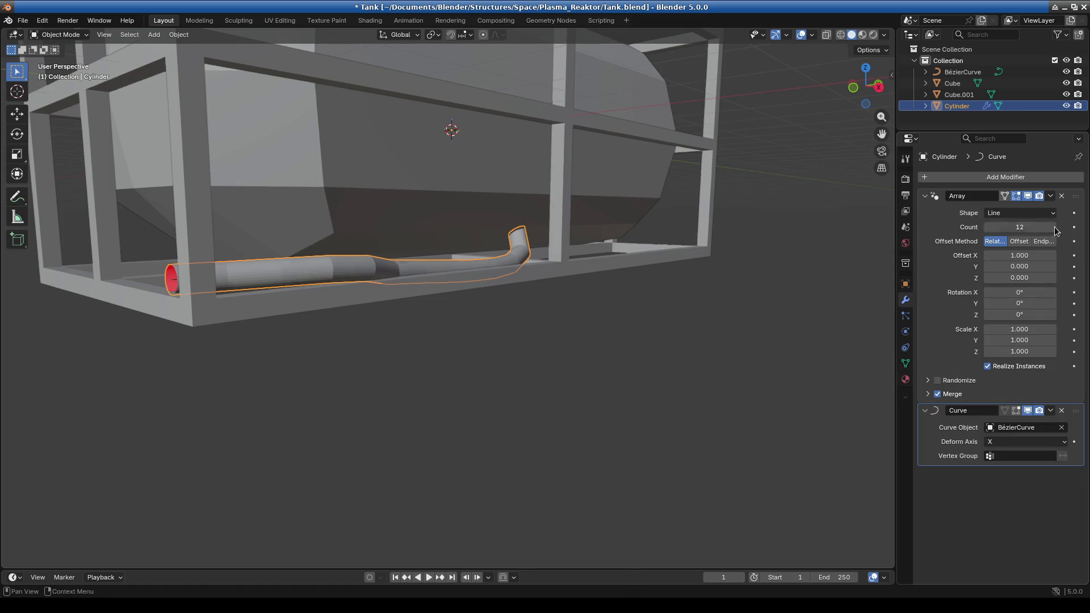
scroll(328, 344, "down", 1)
middle_click_drag(328, 344, 424, 390)
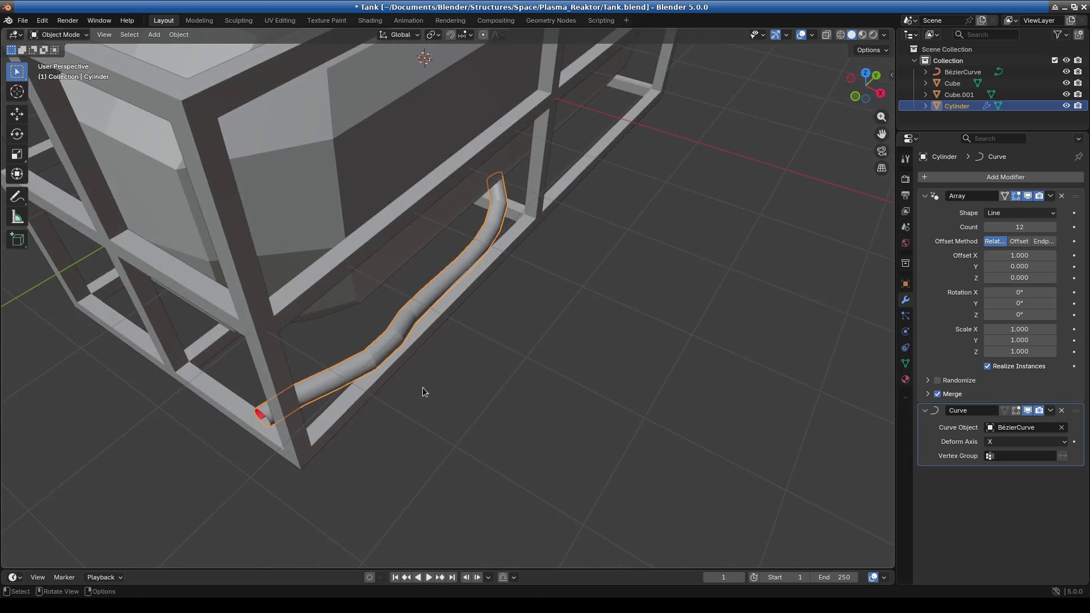
Toggle the Cylinder between Edit and Object Mode to check the deformed pipe
left_click(50, 35)
left_click(57, 55)
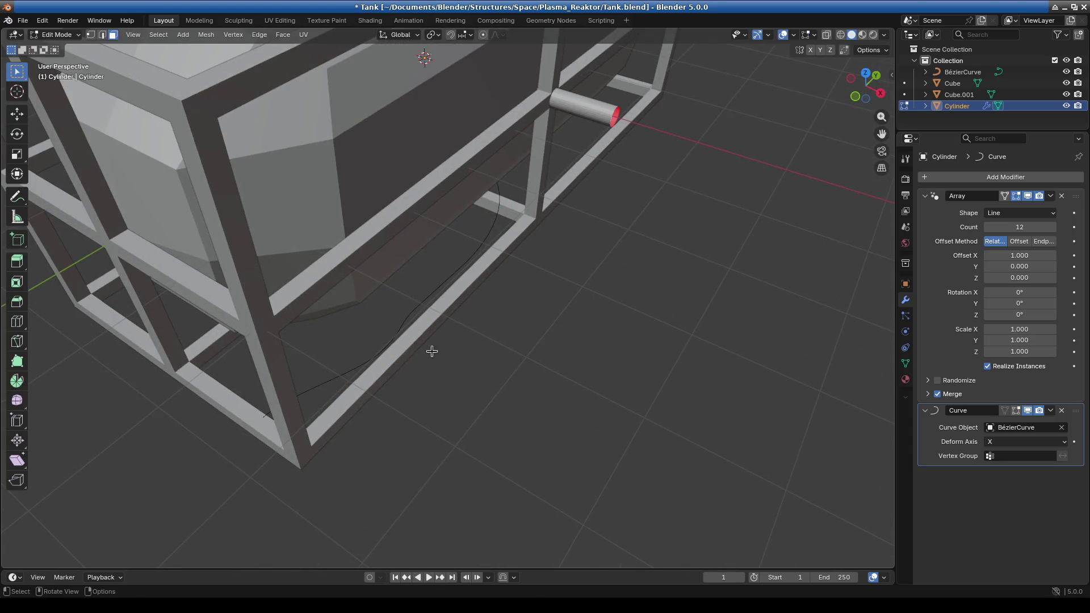
left_click(57, 34)
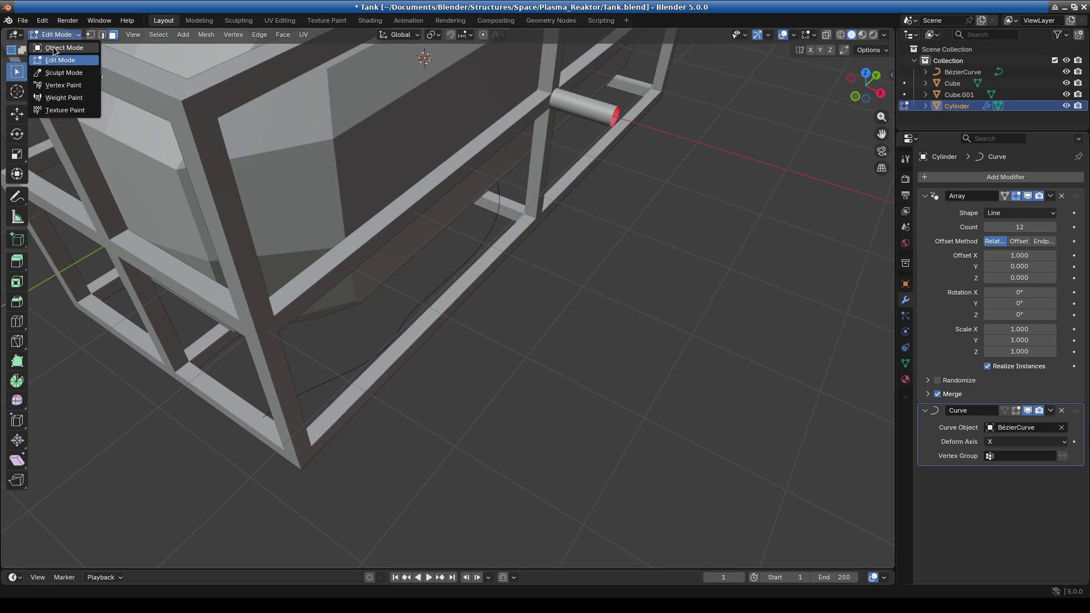
left_click(57, 44)
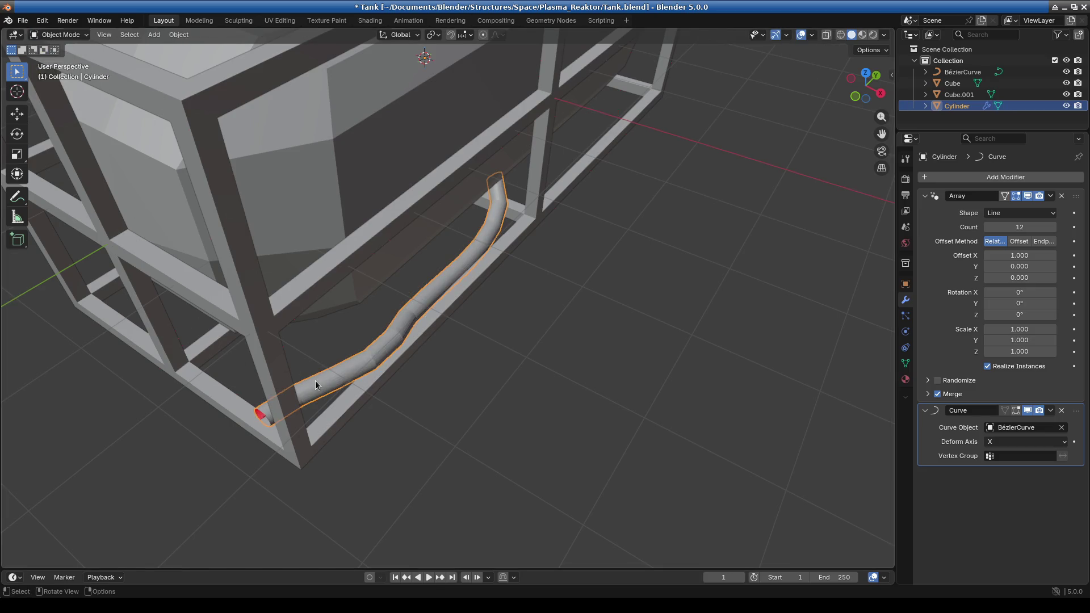
left_click(56, 35)
left_click(57, 55)
key("b")
key("Escape")
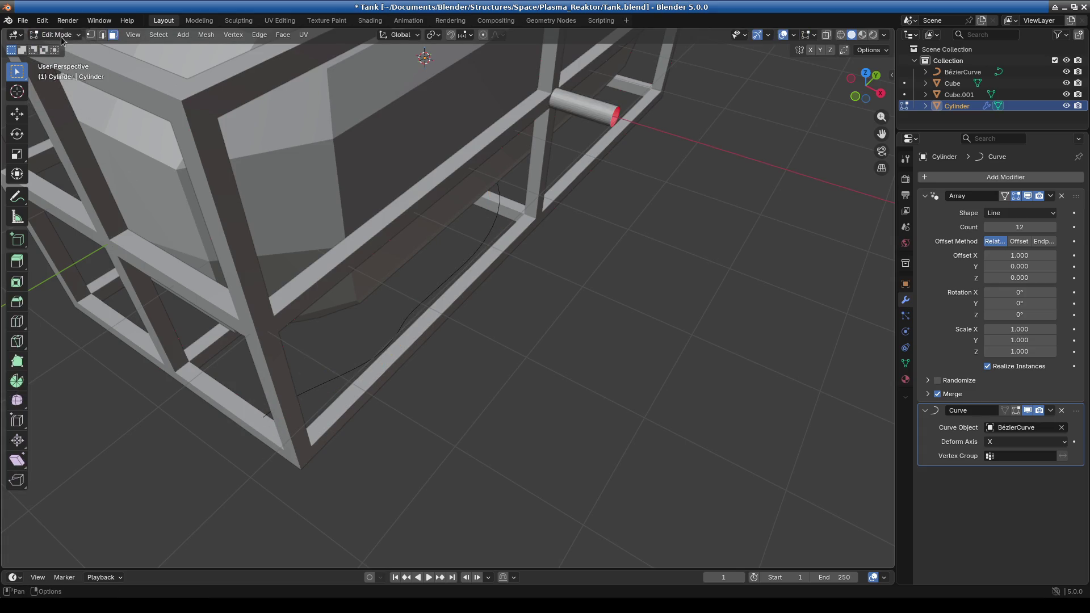
left_click(57, 35)
left_click(57, 44)
Inspect the pipe from the right view, then return to Object Mode with BézierCurve active
left_click(962, 71)
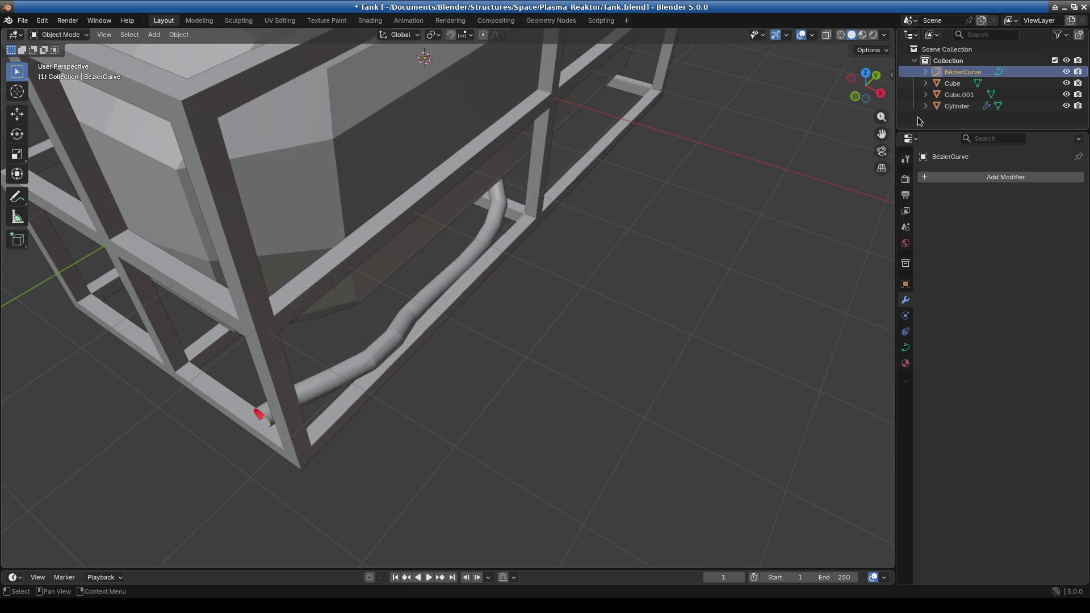
left_click(336, 386)
left_click(50, 36)
left_click(57, 55)
key("KP_3")
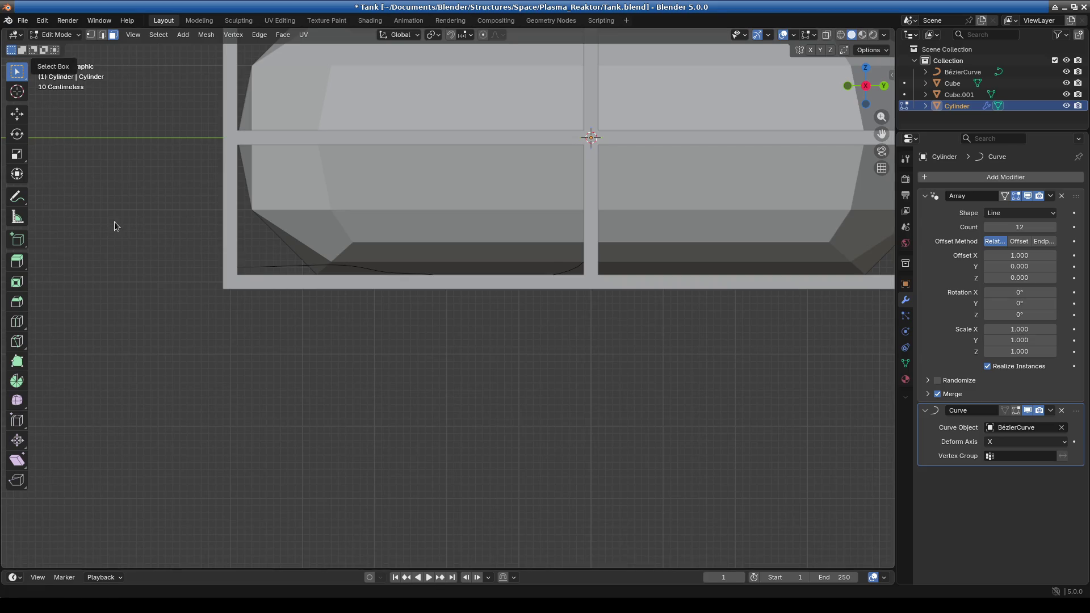
middle_click_drag(177, 279, 284, 280, "shift")
left_click(962, 71)
left_click(46, 38)
left_click(57, 49)
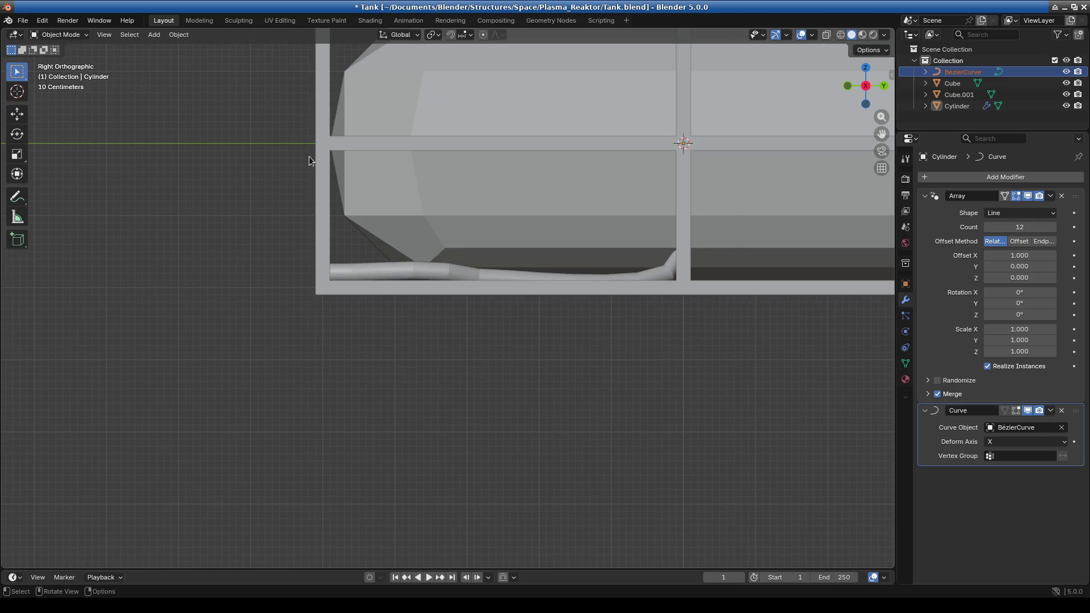
left_click(964, 72)
Enter Edit Mode on the Bézier curve and move its end point further right in front view
key("Tab")
middle_click_drag(326, 324, 463, 379)
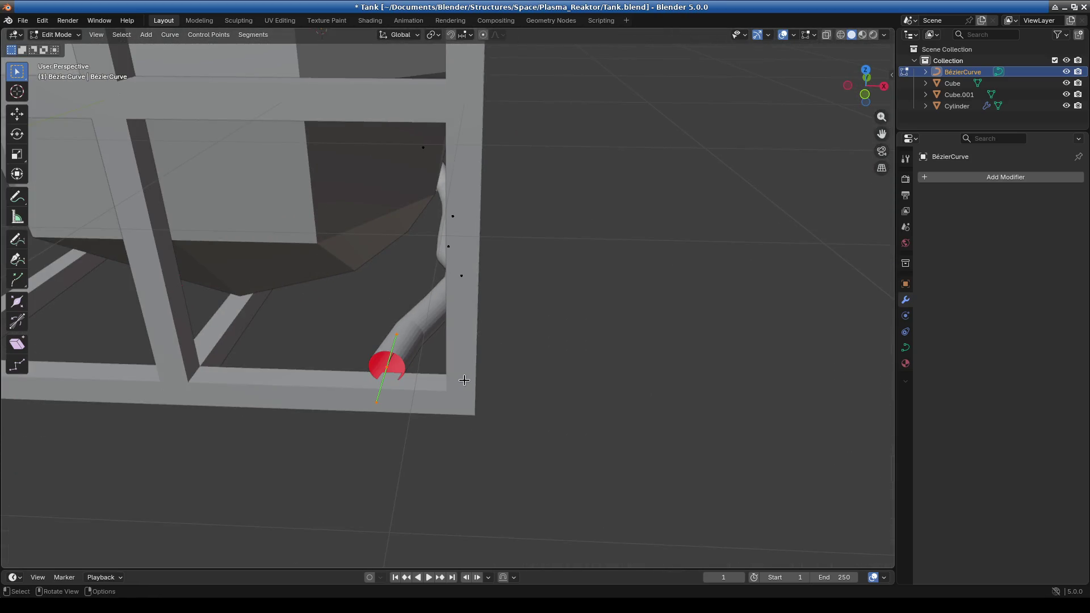
key("KP_3")
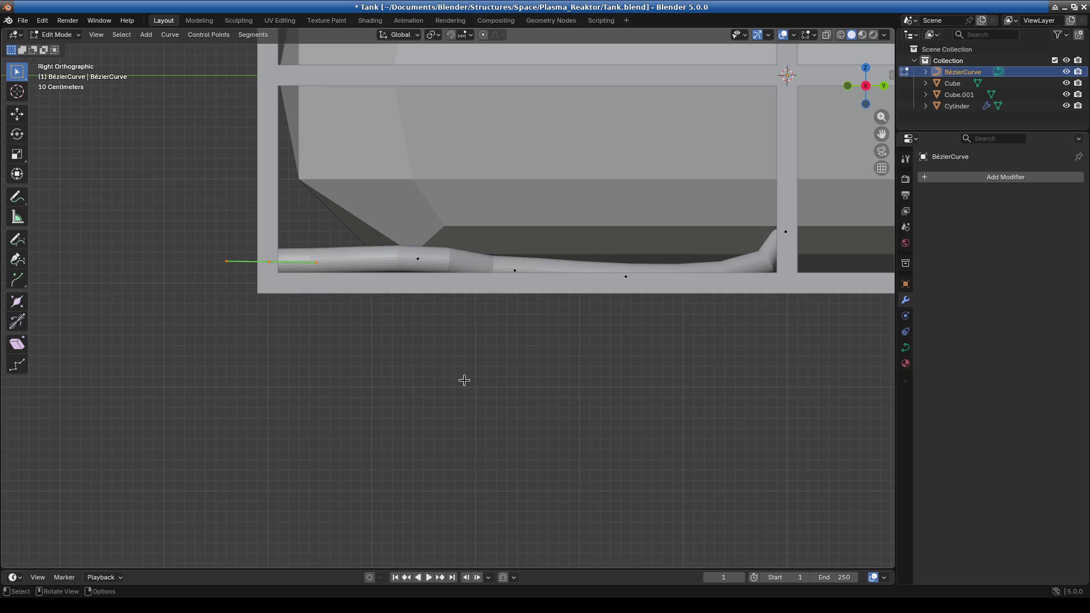
key("KP_1")
scroll(426, 279, "up", 4)
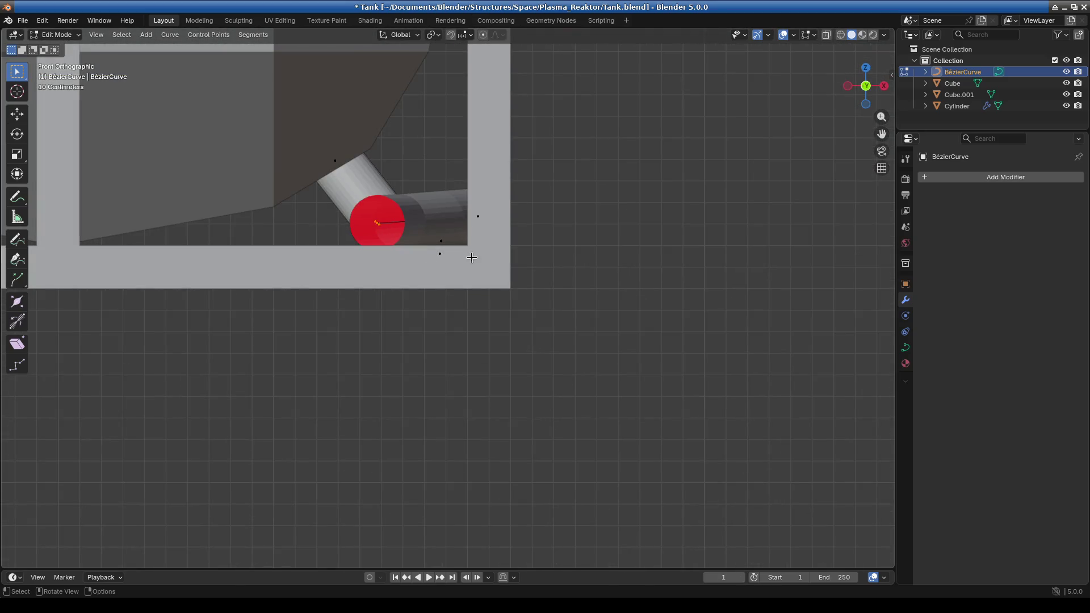
key("g")
left_click(523, 252)
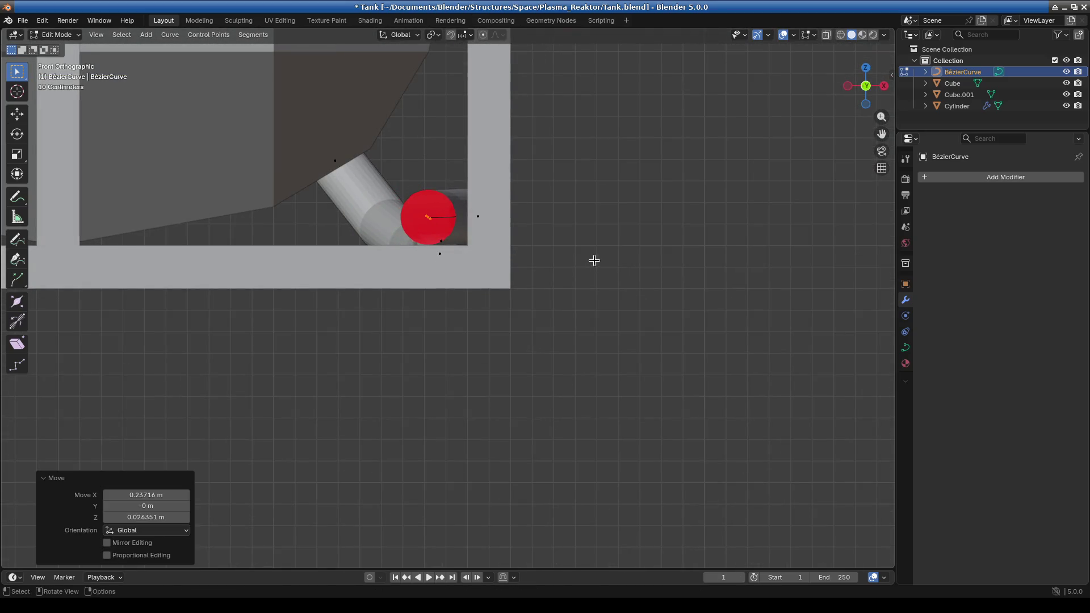
Lower the pipe's middle curve points from the right-side view
middle_click_drag(594, 260, 477, 315)
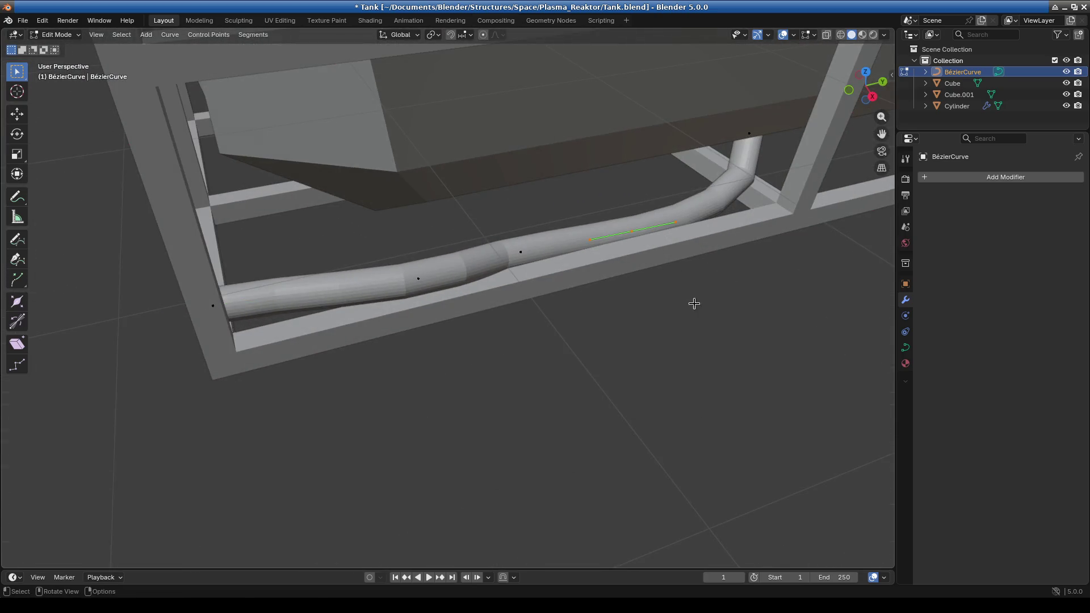
middle_click_drag(693, 301, 650, 284)
key("KP_3")
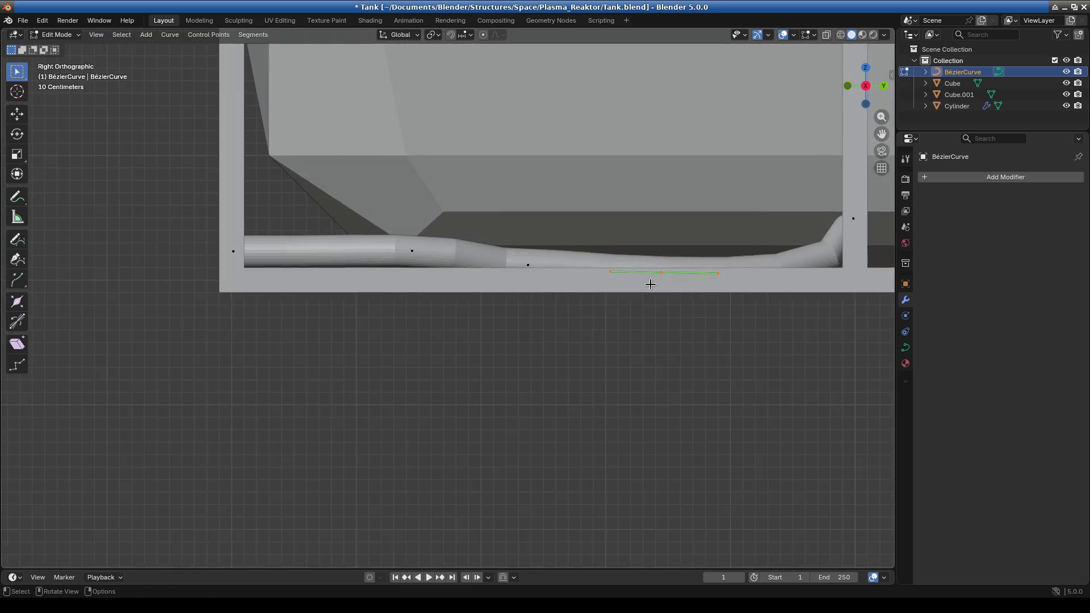
middle_click_drag(730, 313, 501, 322, "shift")
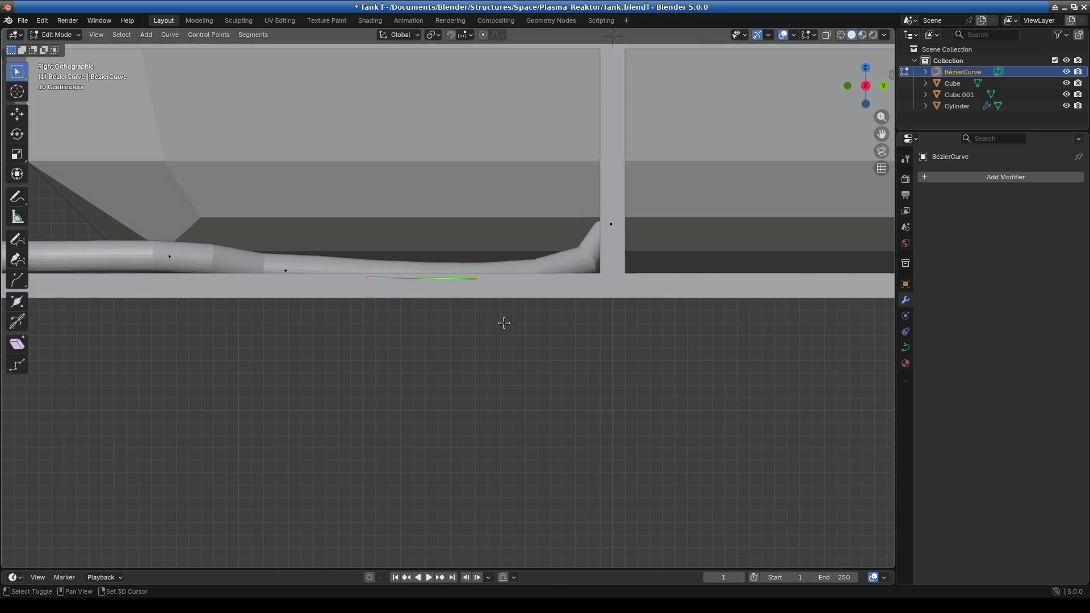
scroll(516, 304, "up", 3)
key("g")
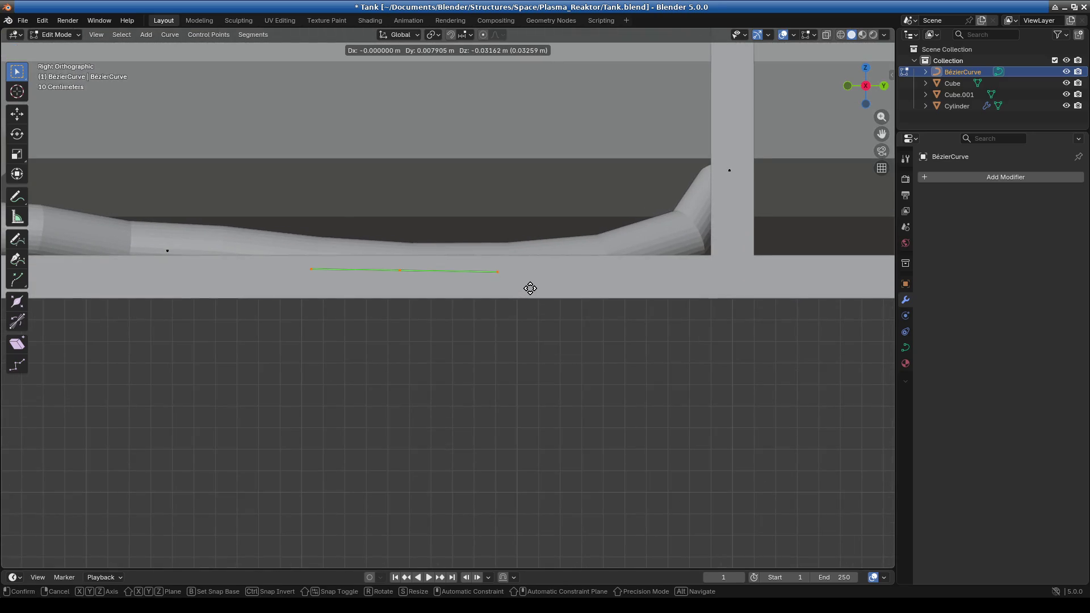
left_click(530, 291)
Select a control point on the pipe's straight section and lower it in right-side view
mouse_move(531, 292)
middle_mouse_down()
mouse_move(433, 354)
mouse_move(328, 325)
mouse_move(338, 342)
mouse_move(430, 327)
middle_mouse_up()
scroll(443, 364, "down", 5)
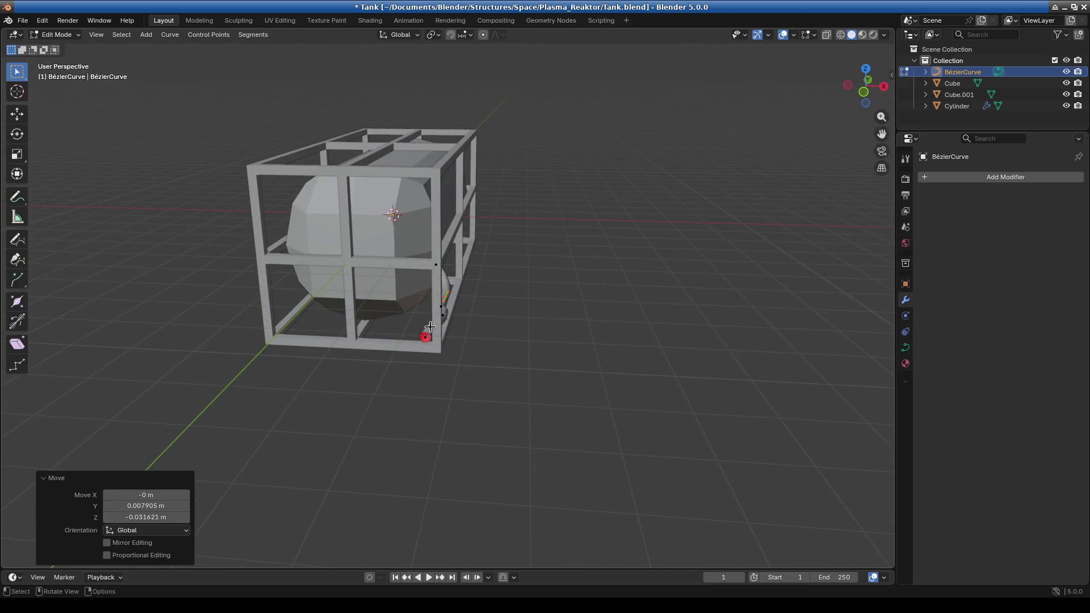
scroll(459, 355, "up", 5)
mouse_move(467, 348)
middle_mouse_down()
mouse_move(504, 309)
mouse_move(508, 339)
middle_mouse_up()
scroll(513, 314, "up", 4)
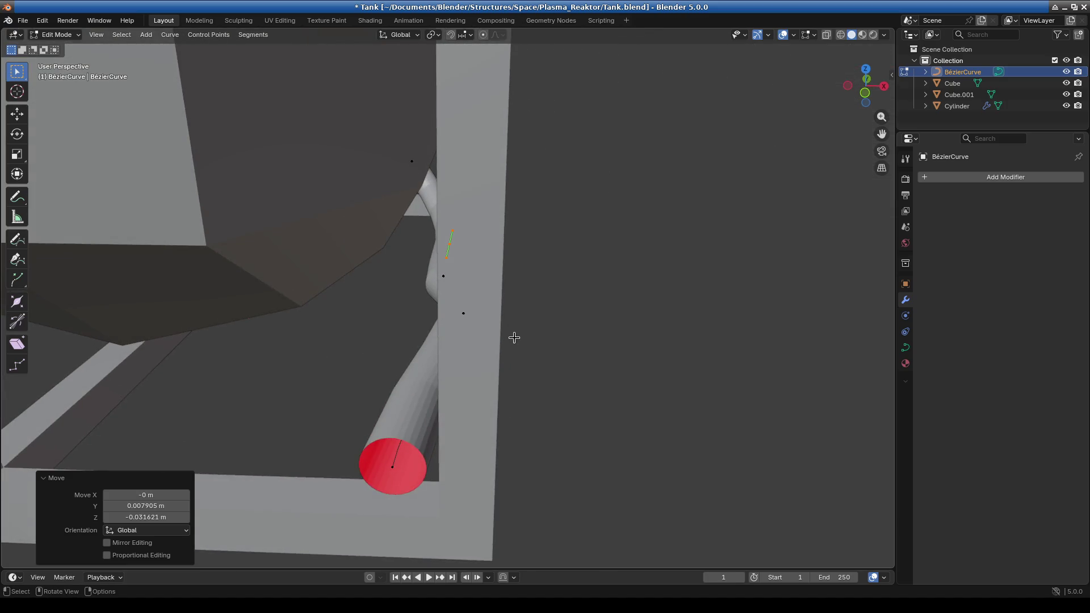
key("KP_1")
key("KP_3")
left_click_drag(213, 193, 260, 257)
middle_click_drag(260, 258, 425, 309, "shift")
scroll(368, 241, "up", 1)
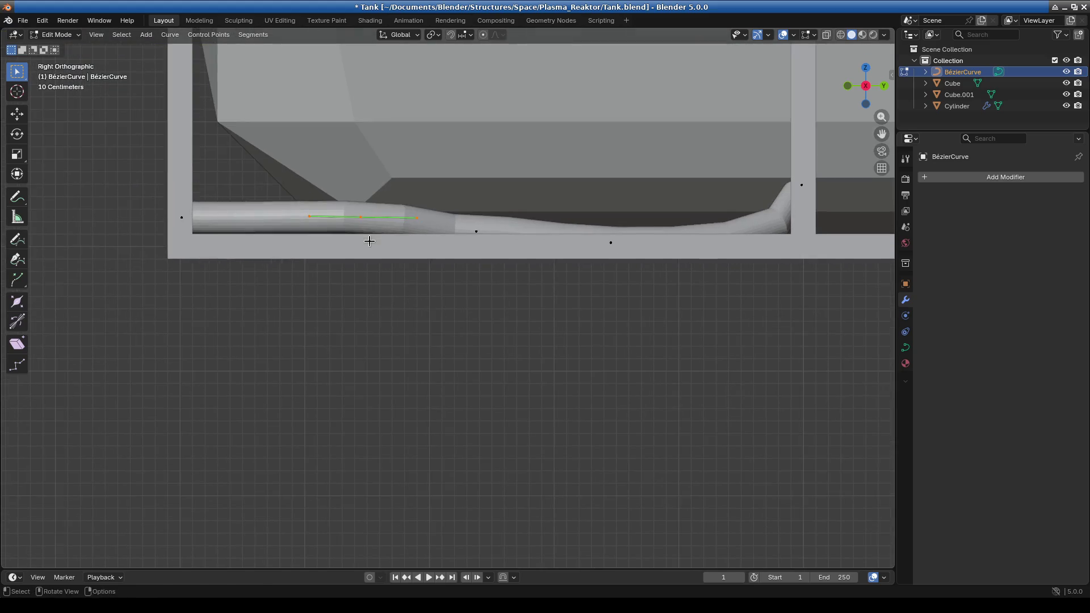
key("g")
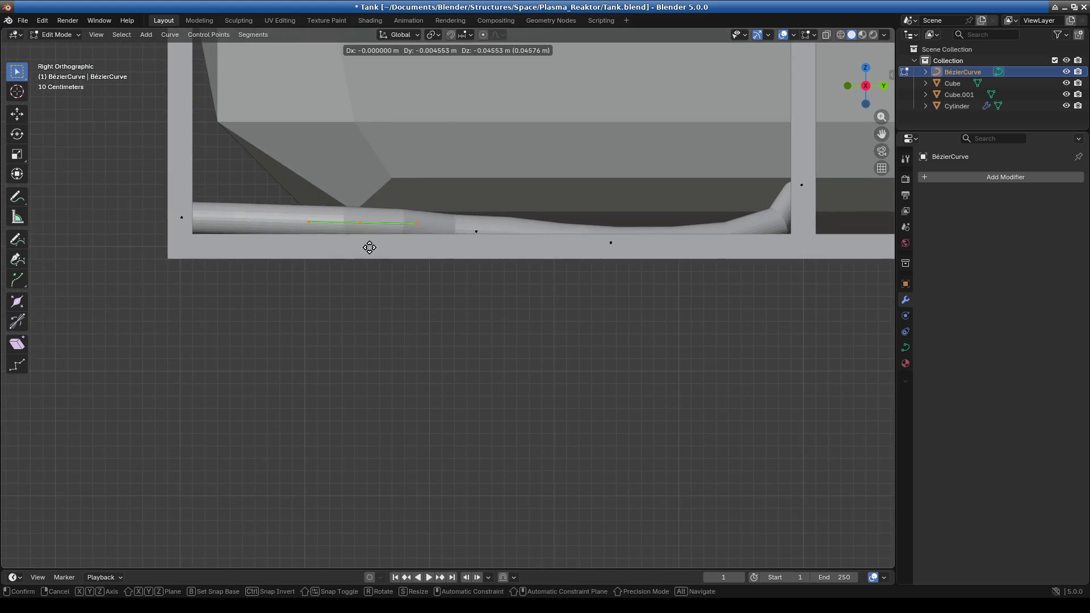
left_click(370, 248)
Reposition the curve's end point and adjust its handle in front view
mouse_move(360, 282)
middle_mouse_down()
mouse_move(461, 337)
mouse_move(480, 304)
middle_mouse_up()
key("KP_1")
key("g")
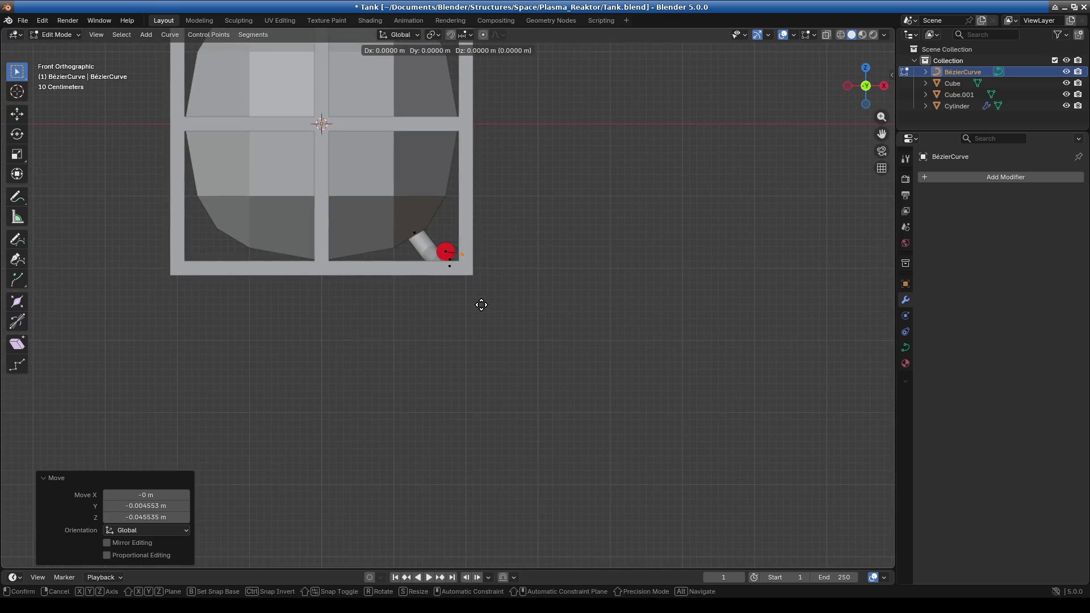
left_click(474, 304)
mouse_move(518, 299)
middle_mouse_down()
mouse_move(437, 335)
mouse_move(487, 318)
mouse_move(533, 333)
middle_mouse_up()
key("KP_1")
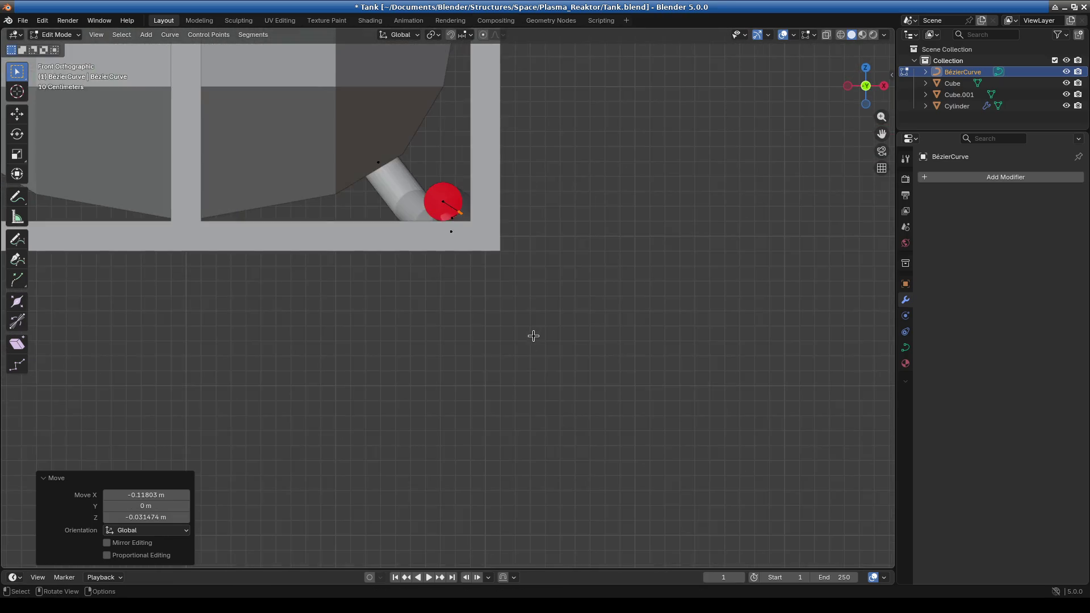
key("g")
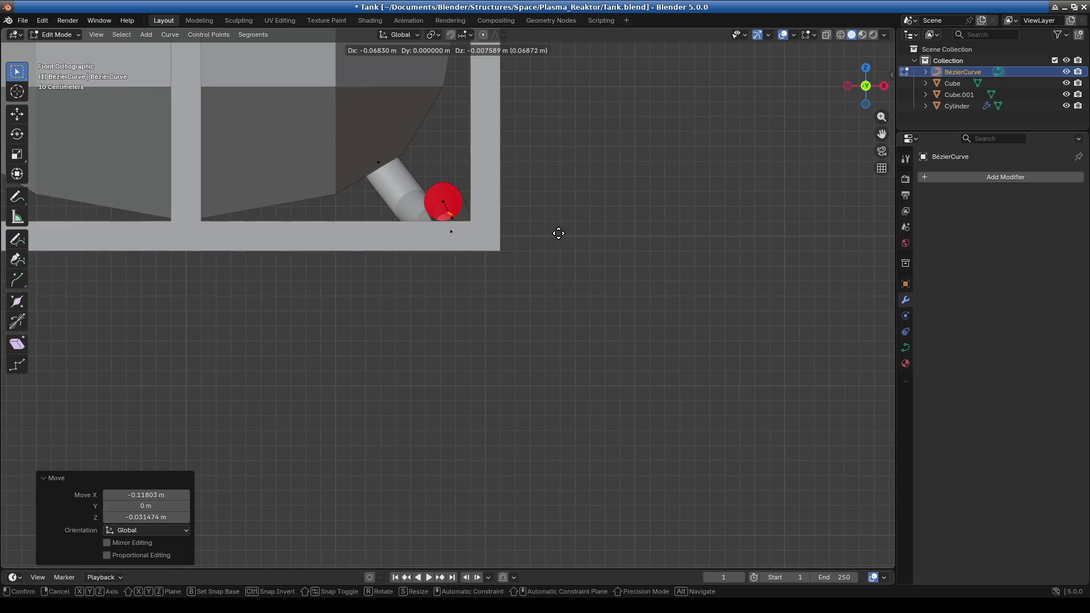
left_click(561, 231)
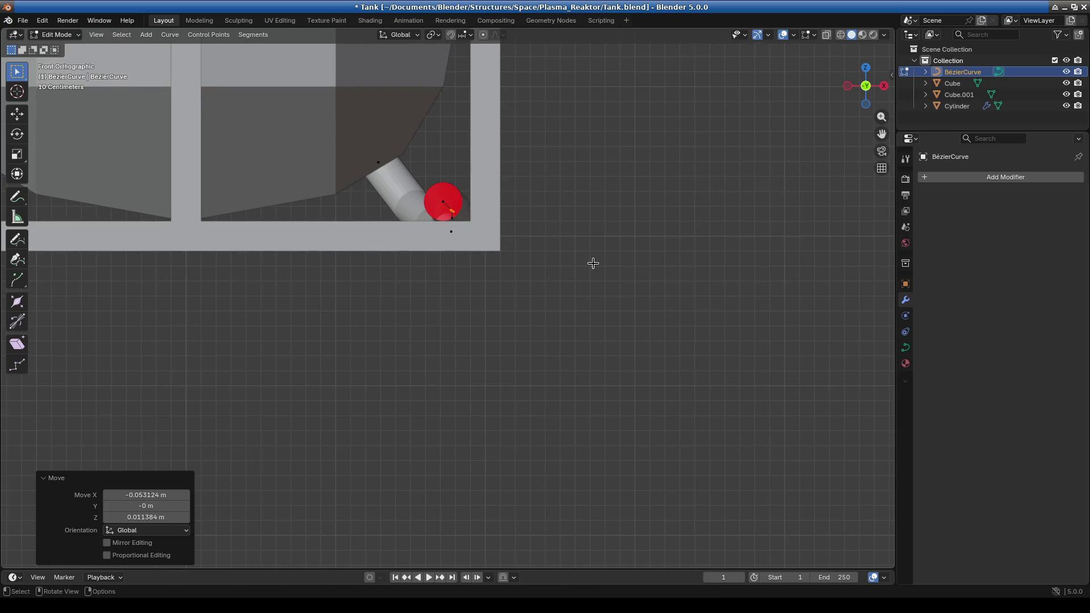
Box-select the side curve points in top view and shift them 0.419 m along X
scroll(591, 255, "down", 3)
mouse_move(590, 252)
middle_mouse_down()
mouse_move(571, 345)
mouse_move(497, 323)
middle_mouse_up()
scroll(497, 324, "up", 3)
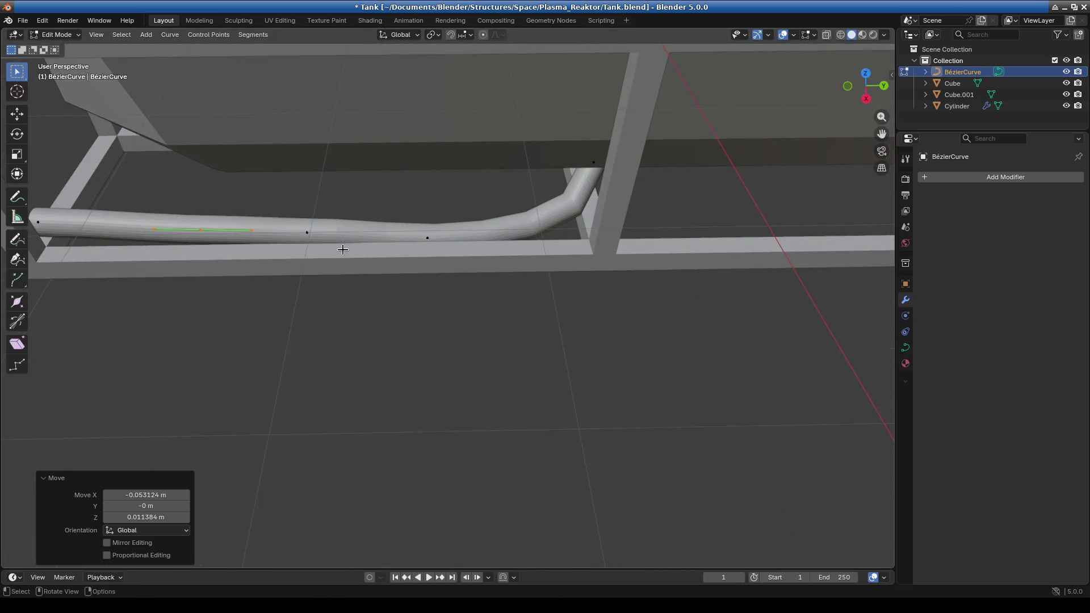
key("KP_7")
scroll(428, 250, "down", 5)
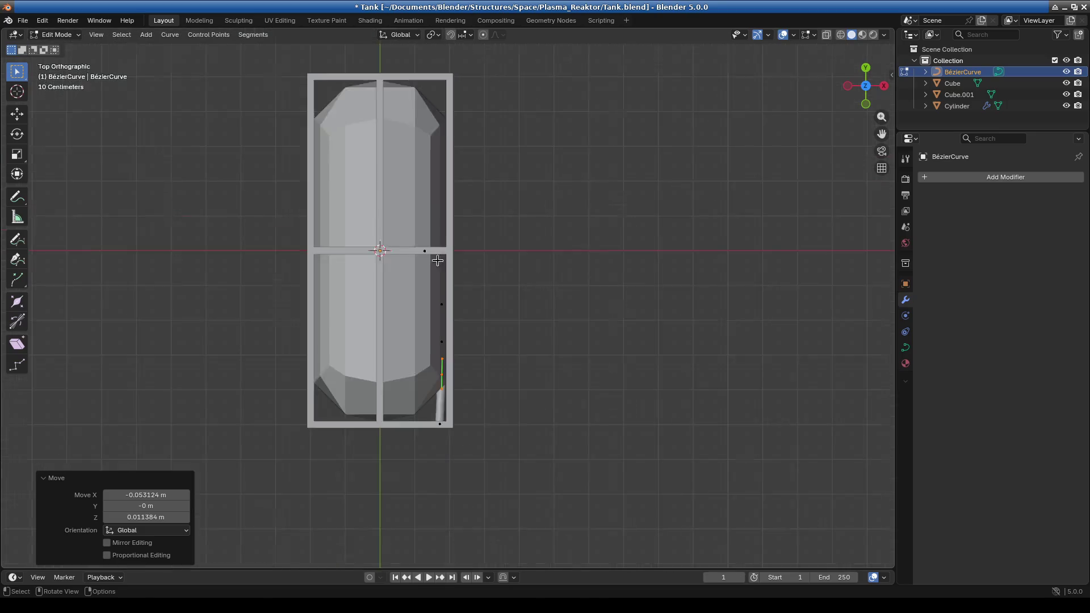
key("b")
left_click_drag(417, 236, 503, 399)
scroll(536, 335, "up", 3)
key("g")
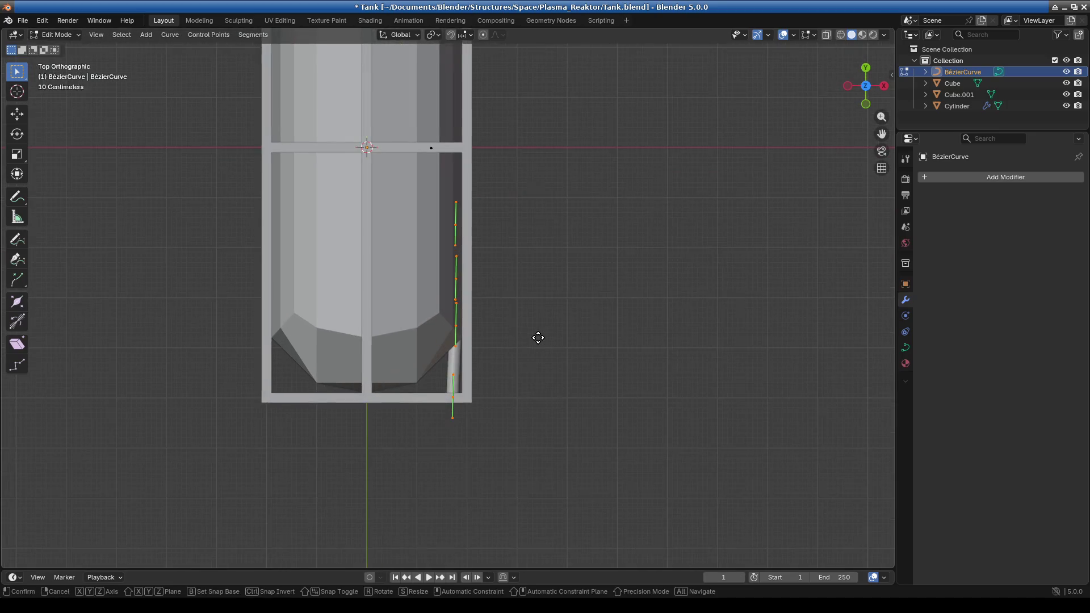
key("x")
left_click(515, 338)
Save the reshaped curve to Tank.blend
mouse_move(516, 335)
middle_mouse_down()
mouse_move(363, 284)
mouse_move(386, 314)
middle_mouse_up()
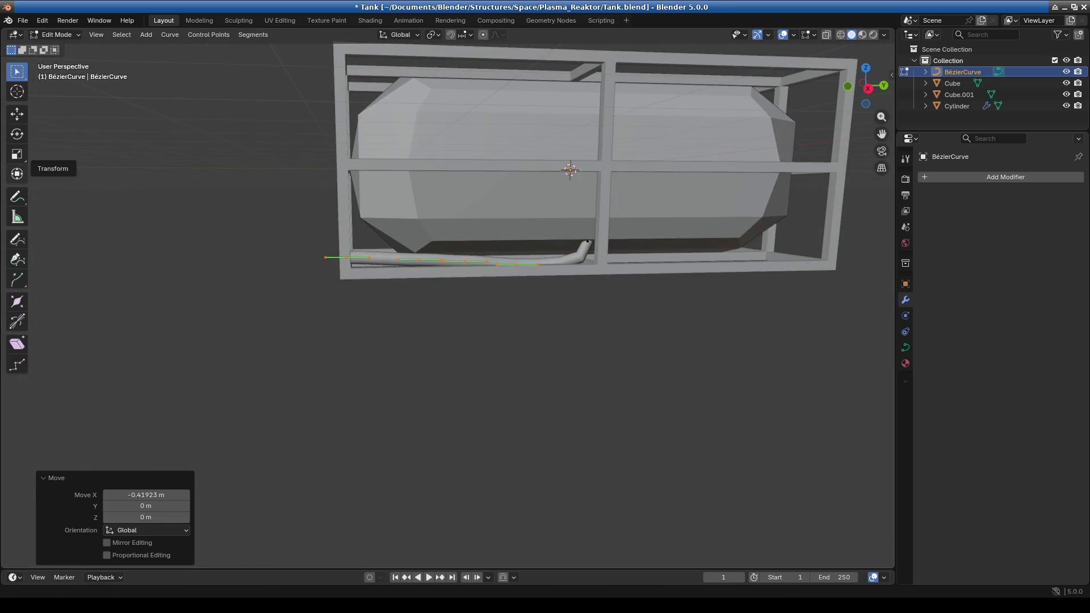
key("ctrl+s")
left_click(22, 21)
mouse_move(88, 57)
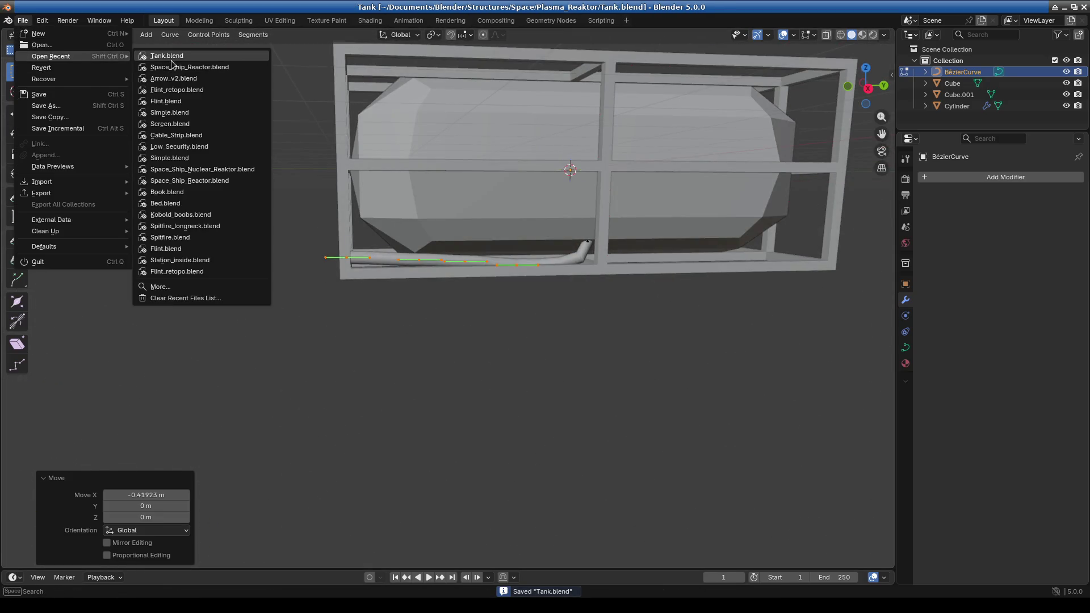
Open Cable_Strip.blend from recent files and orbit and zoom around the cable strip
left_click(201, 138)
mouse_move(486, 254)
middle_mouse_down()
mouse_move(263, 352)
mouse_move(468, 370)
middle_mouse_up()
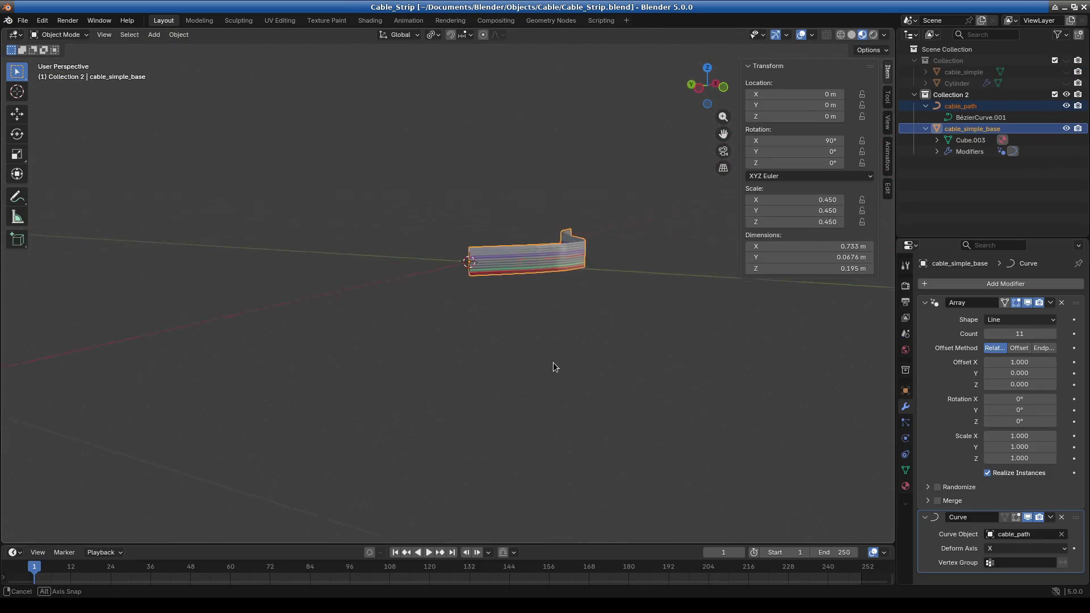
mouse_move(468, 375)
middle_mouse_down()
mouse_move(391, 353)
mouse_move(427, 347)
middle_mouse_up()
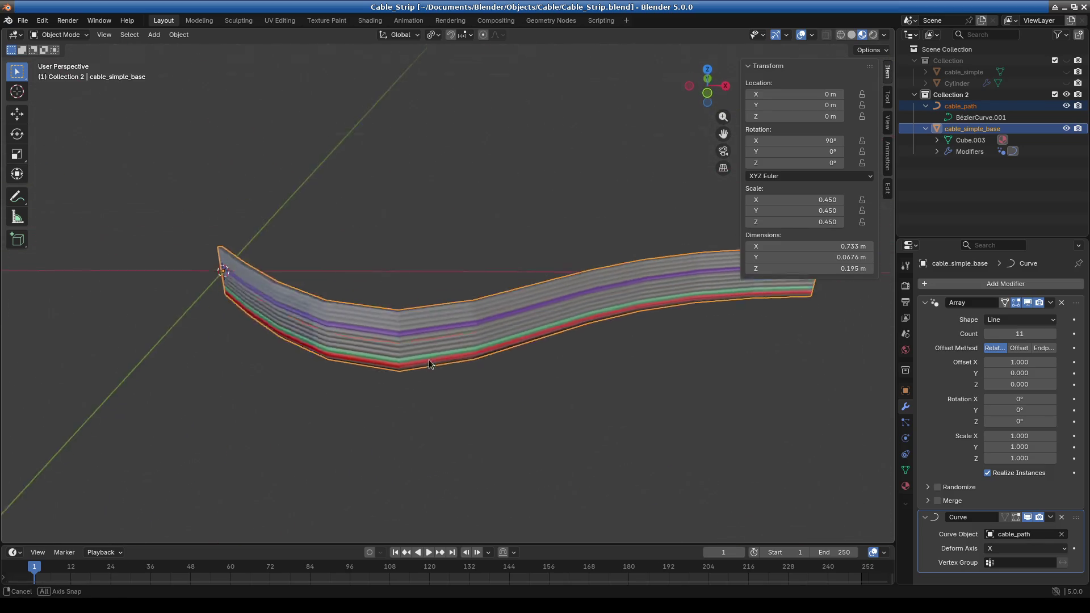
scroll(427, 348, "down", 3)
scroll(446, 299, "down", 2)
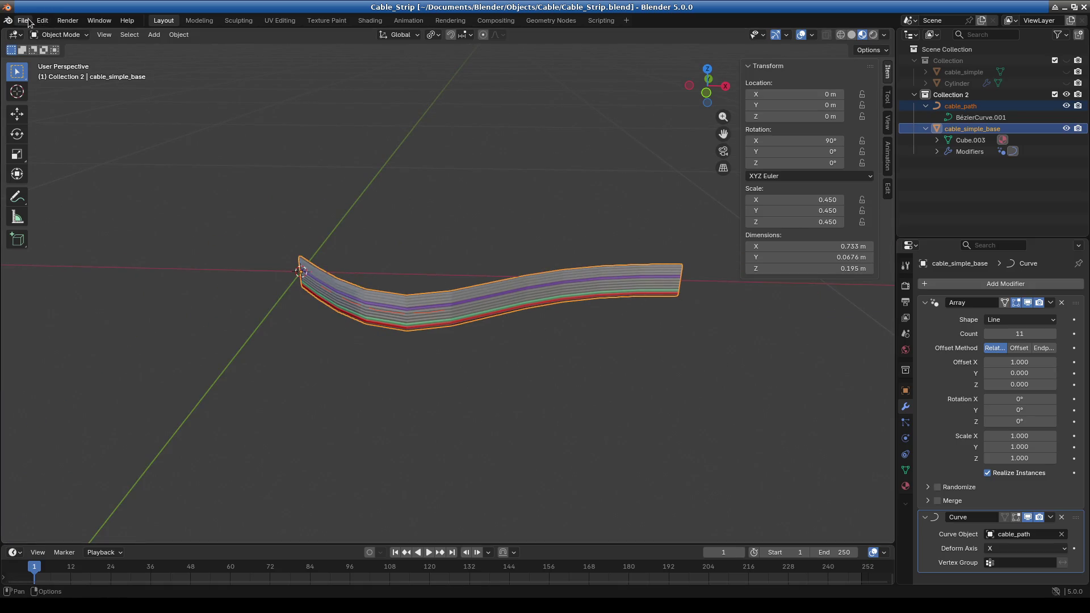
scroll(445, 344, "down", 1)
scroll(445, 344, "up", 1)
scroll(461, 349, "up", 3)
scroll(461, 349, "up", 2)
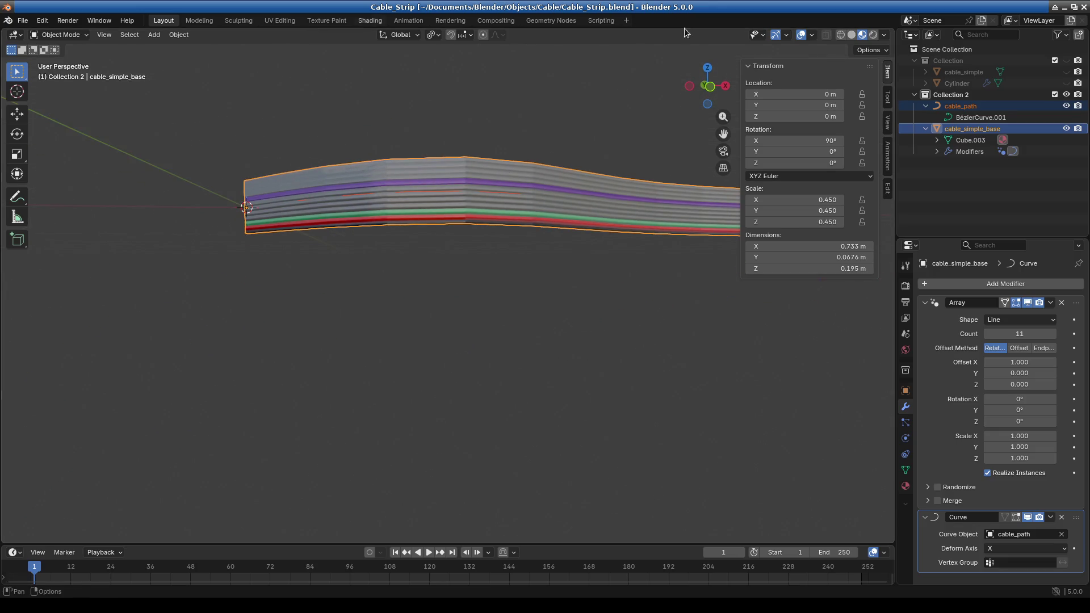
Switch to wireframe shading and view the cable strip end-on
left_click(841, 35)
mouse_move(480, 329)
middle_mouse_down()
mouse_move(368, 397)
mouse_move(490, 364)
middle_mouse_up()
left_click(65, 35)
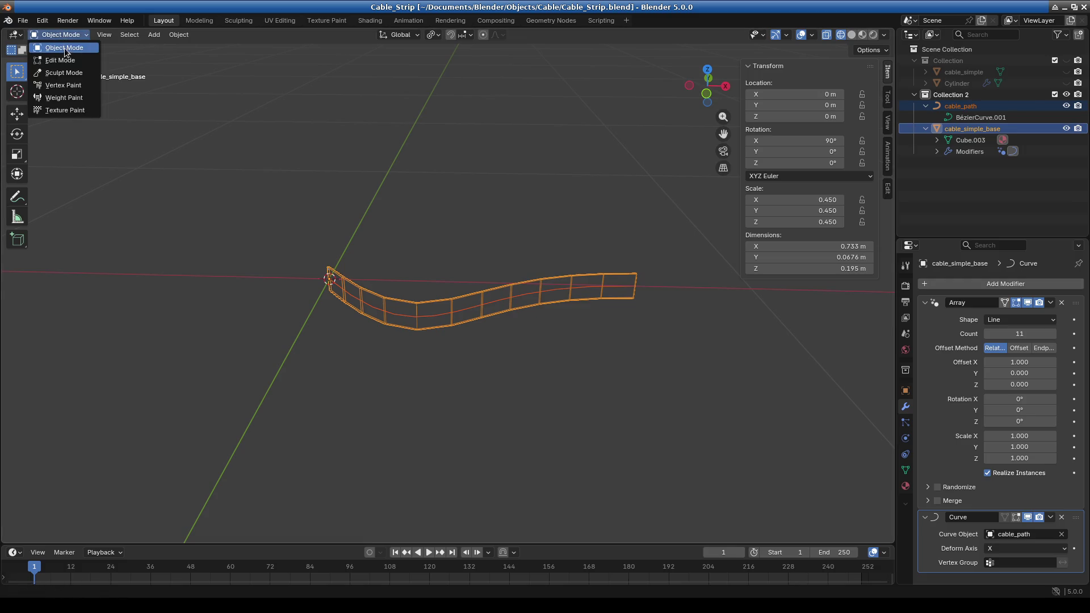
Try File > Recover > Last Session, then bring up File > Open Recent
left_click(23, 20)
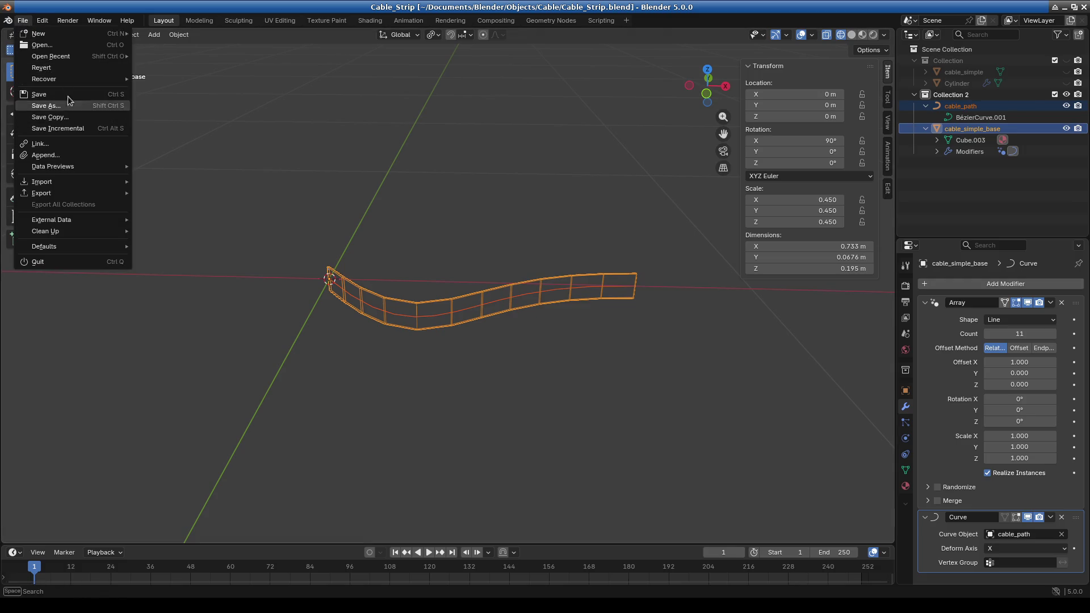
mouse_move(97, 79)
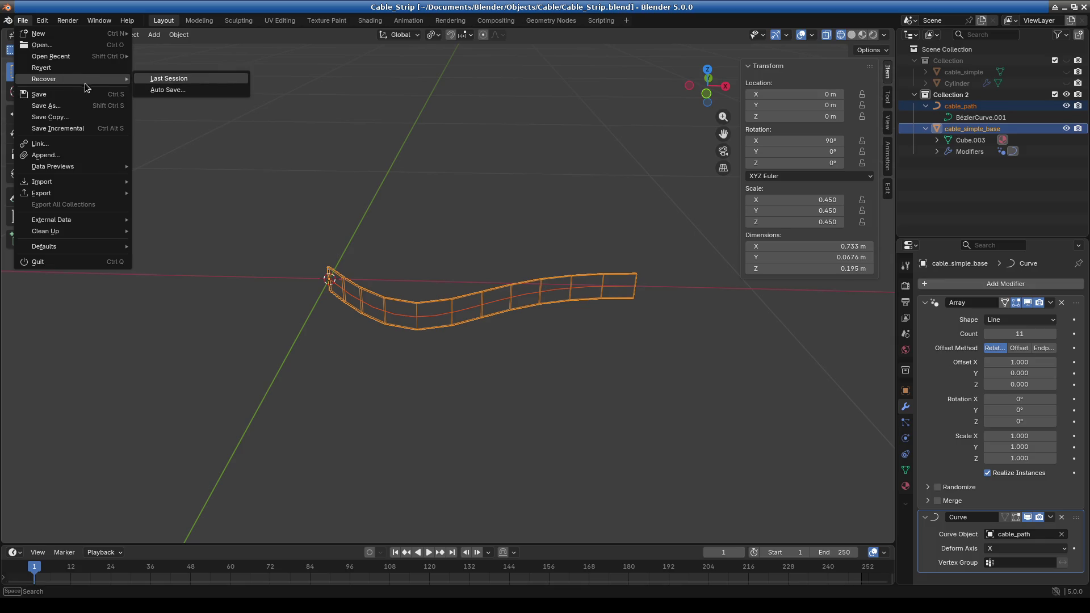
key("Return")
left_click(24, 20)
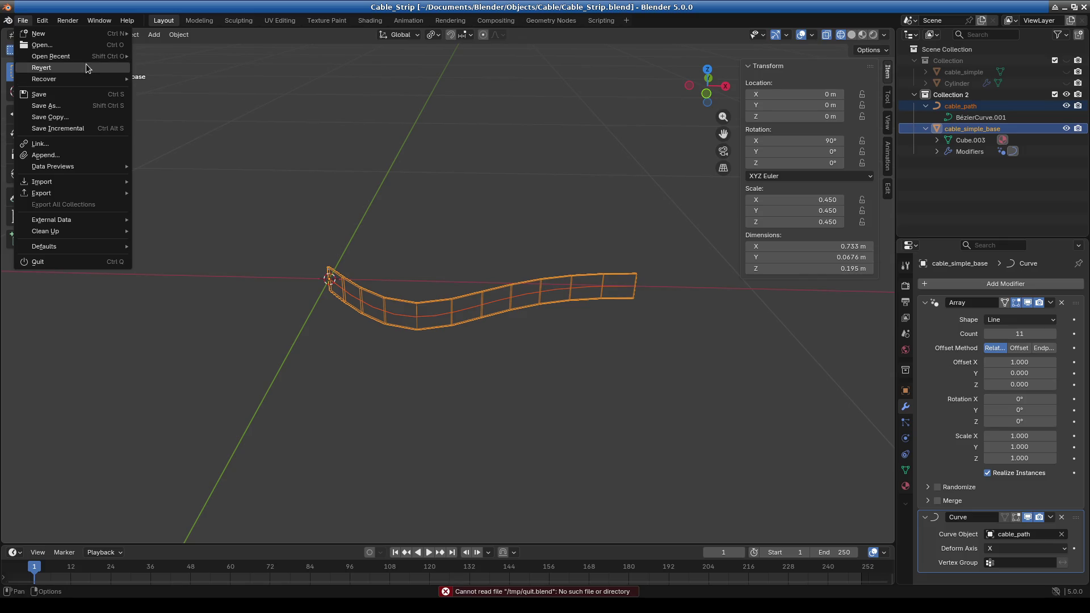
mouse_move(91, 57)
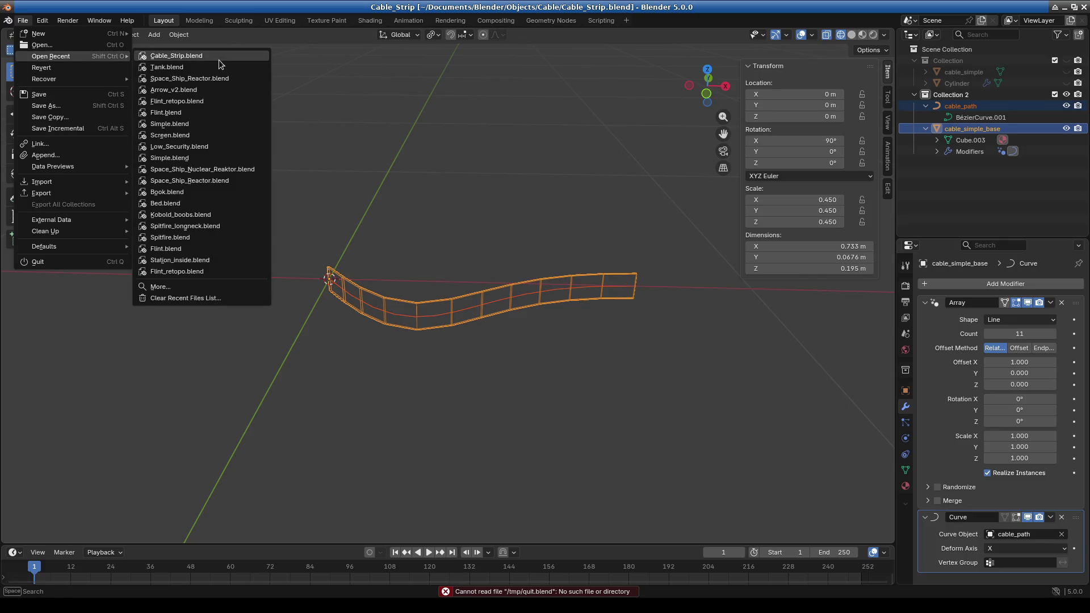
Open Space_Ship_Reactor.blend, orbit the reactor, box-select all objects, then deselect them
left_click(200, 83)
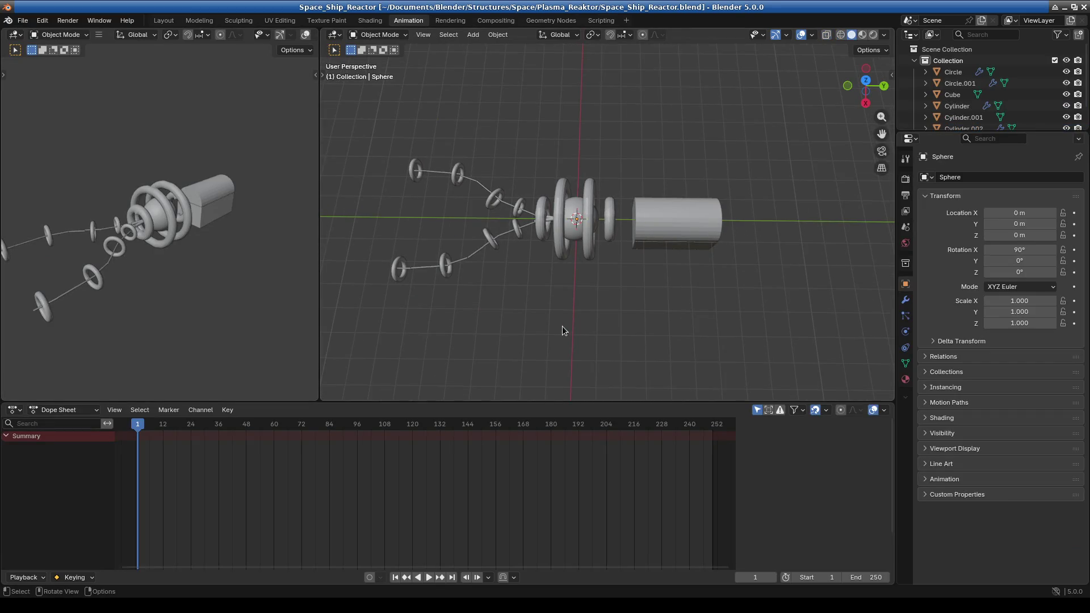
mouse_move(562, 325)
middle_mouse_down()
mouse_move(672, 312)
mouse_move(624, 333)
mouse_move(697, 359)
mouse_move(621, 347)
middle_mouse_up()
left_click_drag(372, 124, 745, 299)
left_click(639, 341)
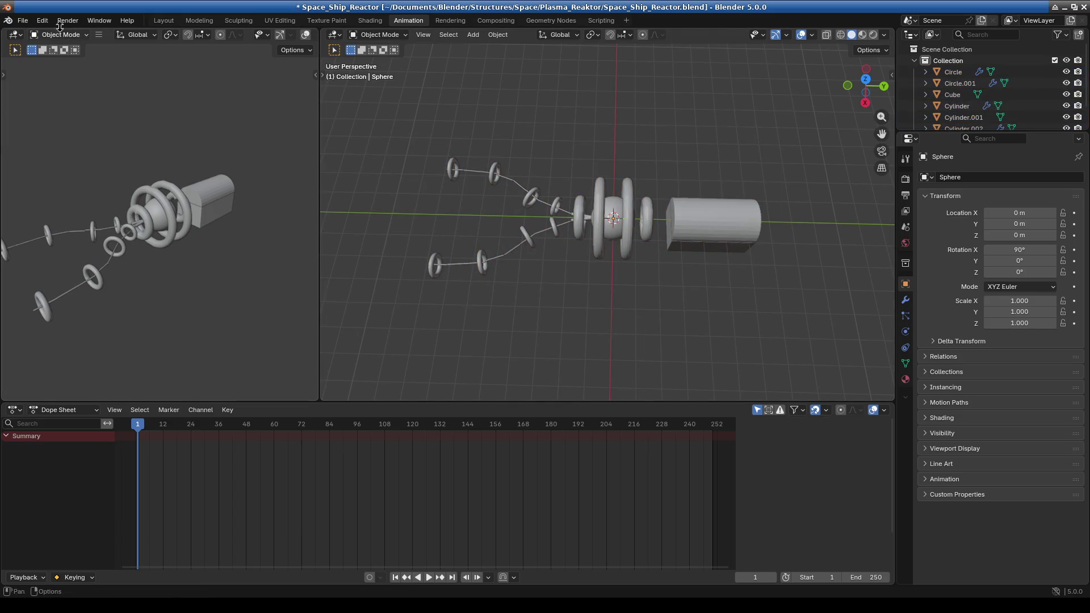
Pick a different file from File > Open Recent
left_click(24, 21)
mouse_move(77, 59)
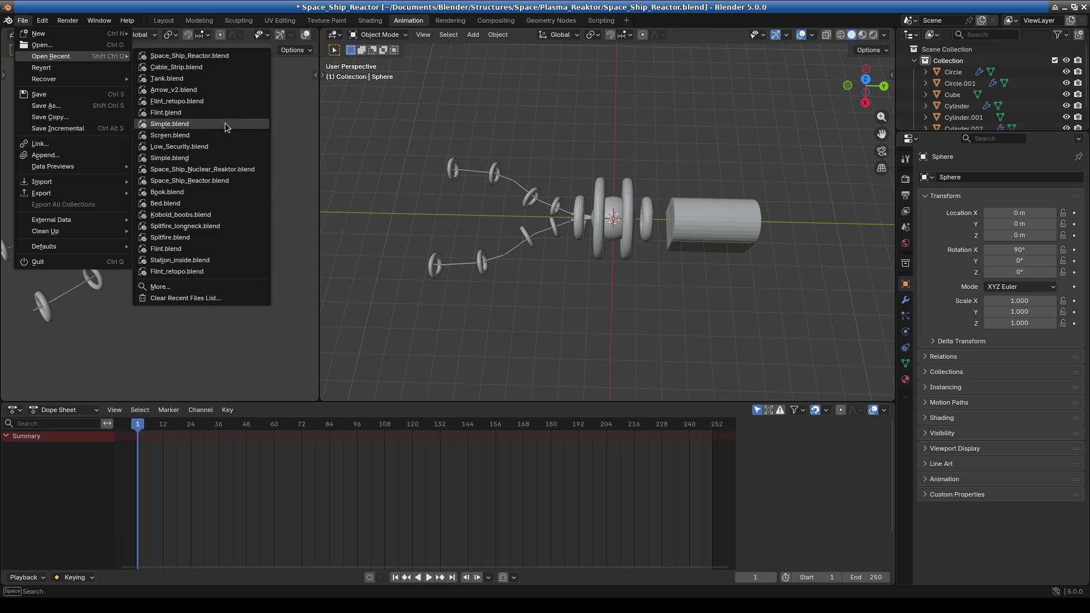
left_click(223, 127)
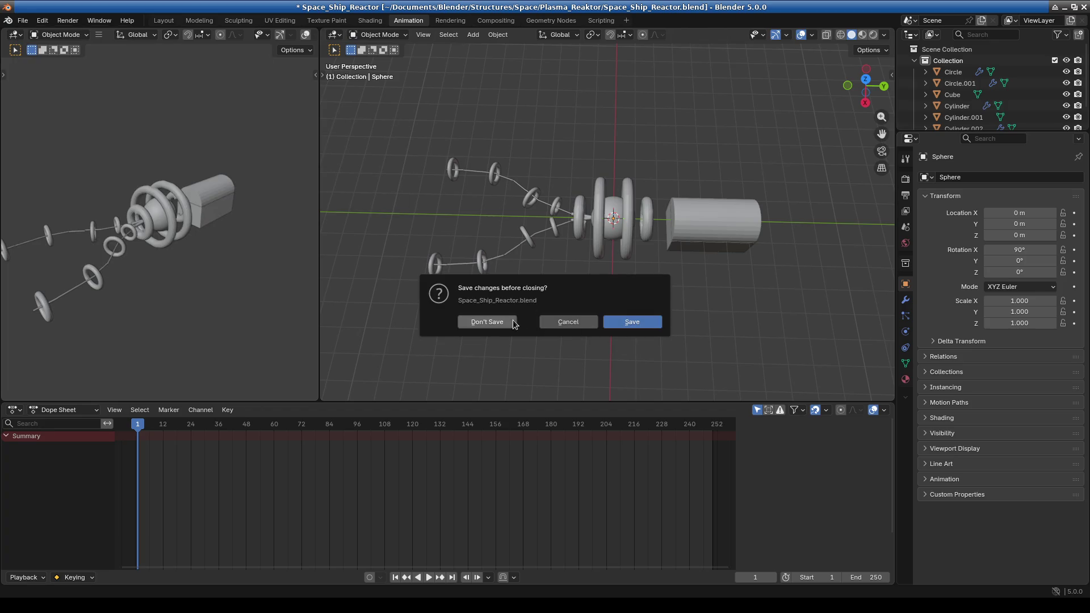
Discard the reactor changes to load the monitor file, then open the console Simple.blend
left_click(487, 322)
mouse_move(626, 277)
middle_mouse_down()
mouse_move(676, 298)
mouse_move(567, 281)
mouse_move(670, 256)
mouse_move(686, 297)
mouse_move(263, 312)
mouse_move(170, 255)
middle_mouse_up()
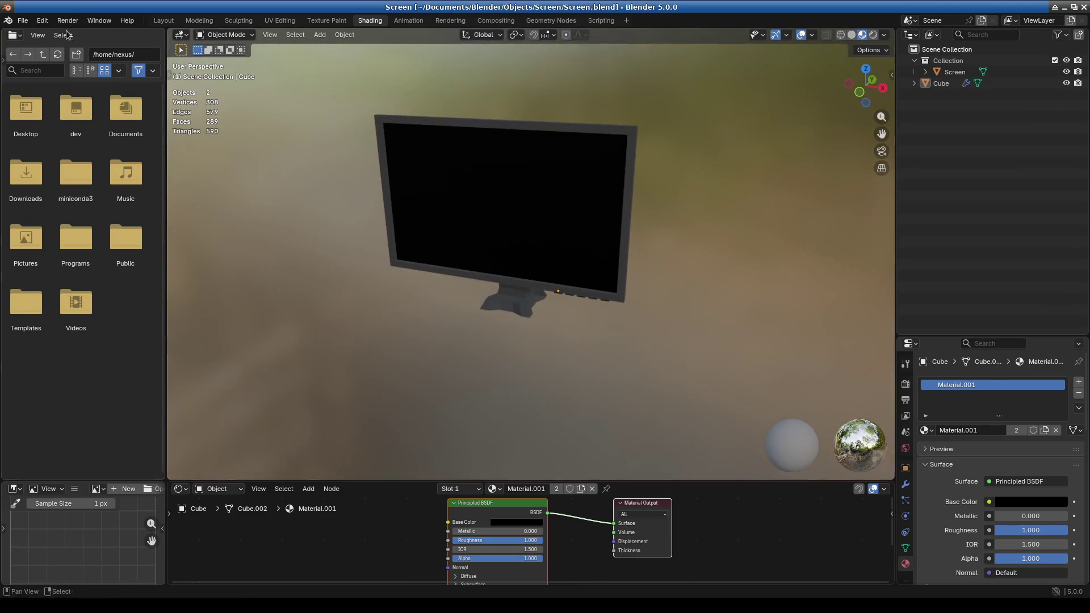
left_click(23, 21)
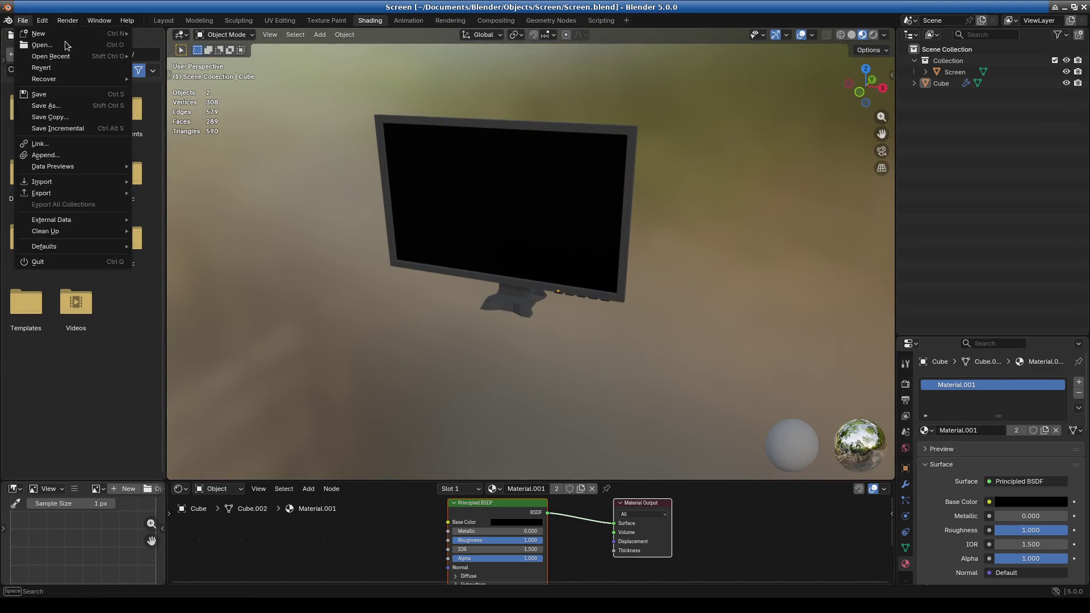
left_click(23, 20)
mouse_move(68, 56)
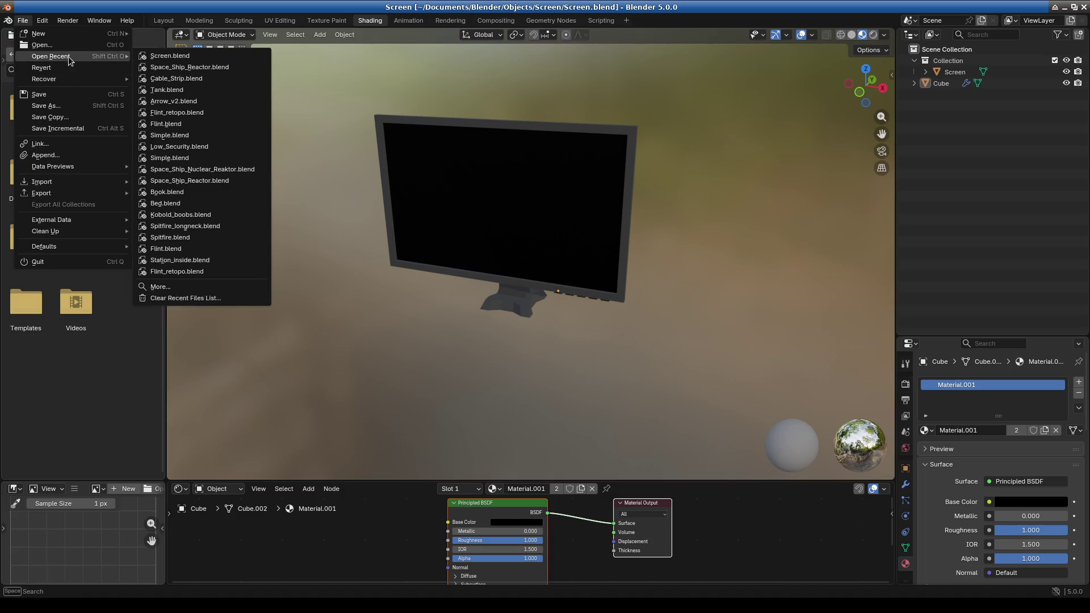
left_click(197, 135)
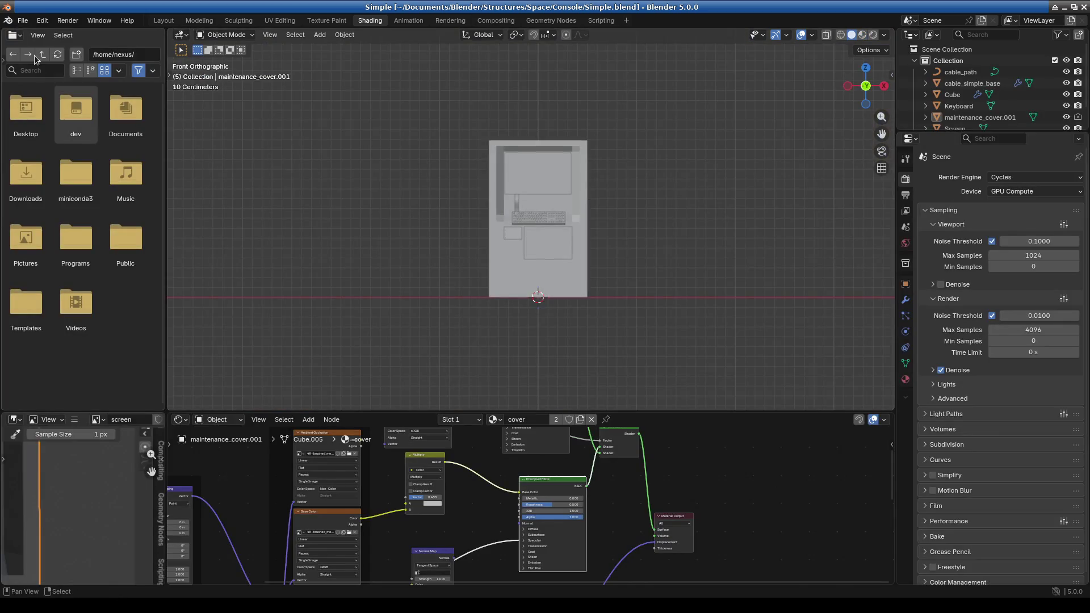
Browse up to Blender/Objects/Keyboard and open the keyboard's Simple.blend
left_click(22, 23)
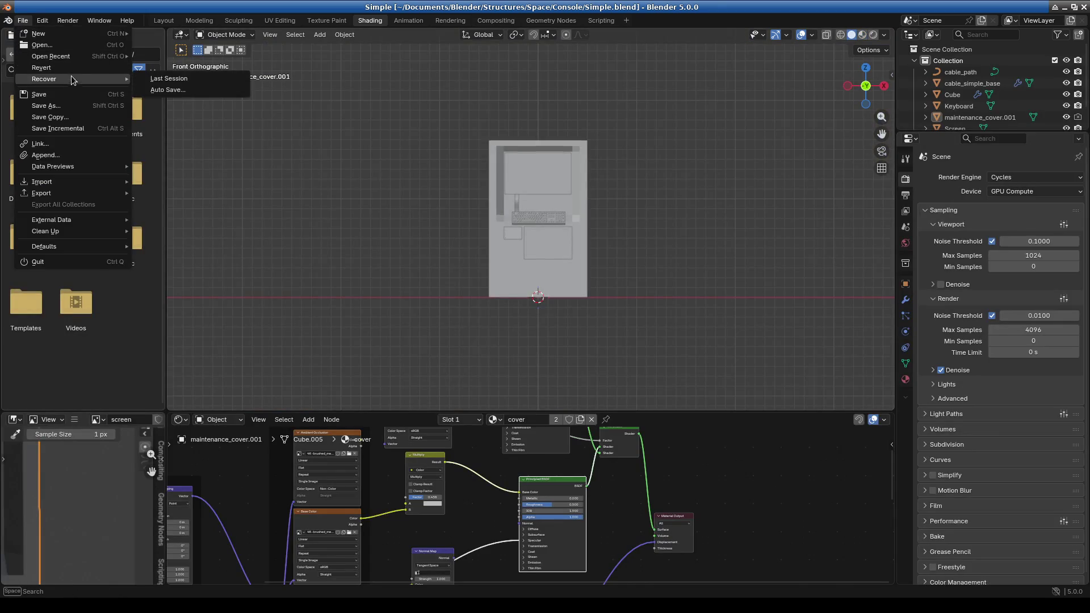
mouse_move(61, 56)
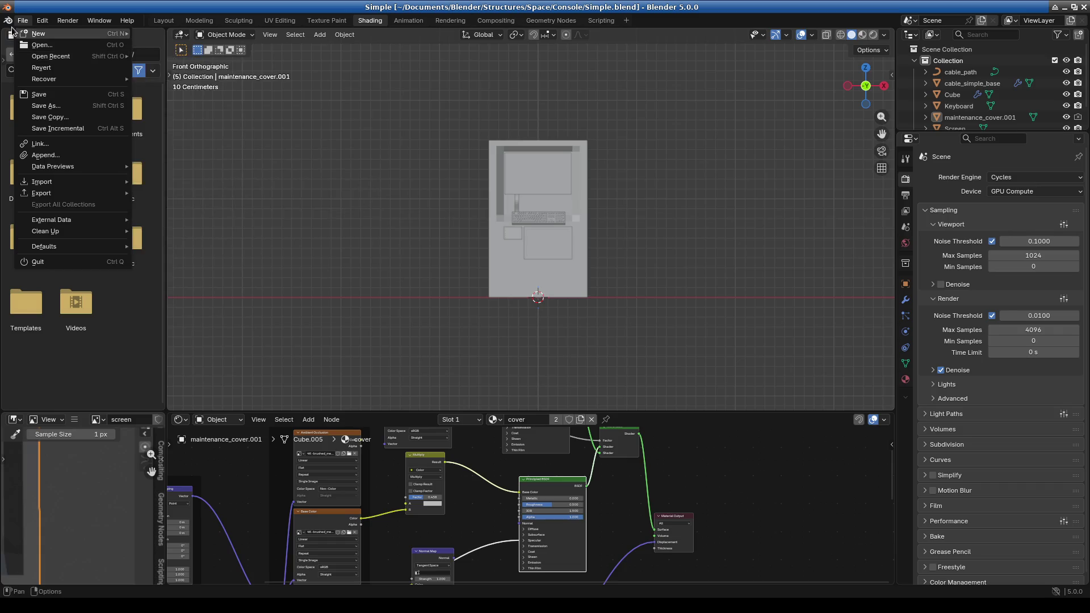
left_click(41, 44)
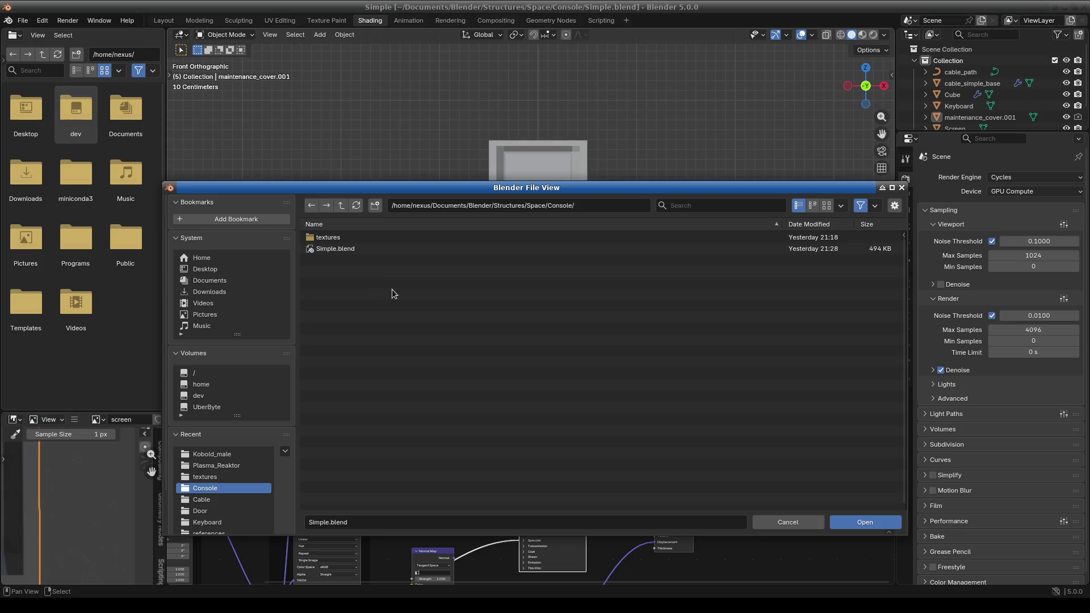
left_click(341, 207)
left_click(342, 208)
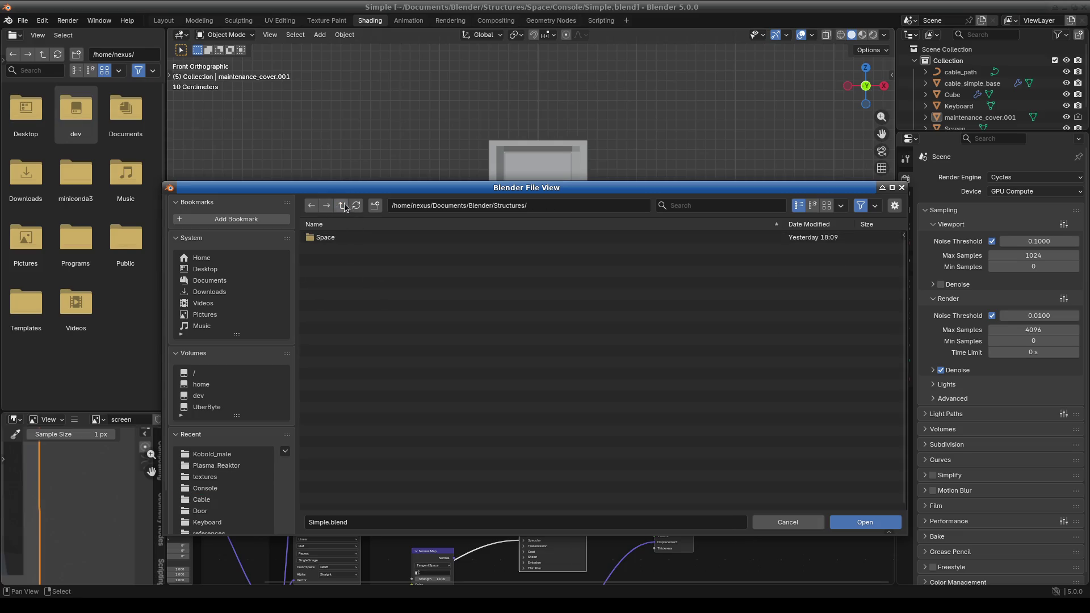
left_click(342, 206)
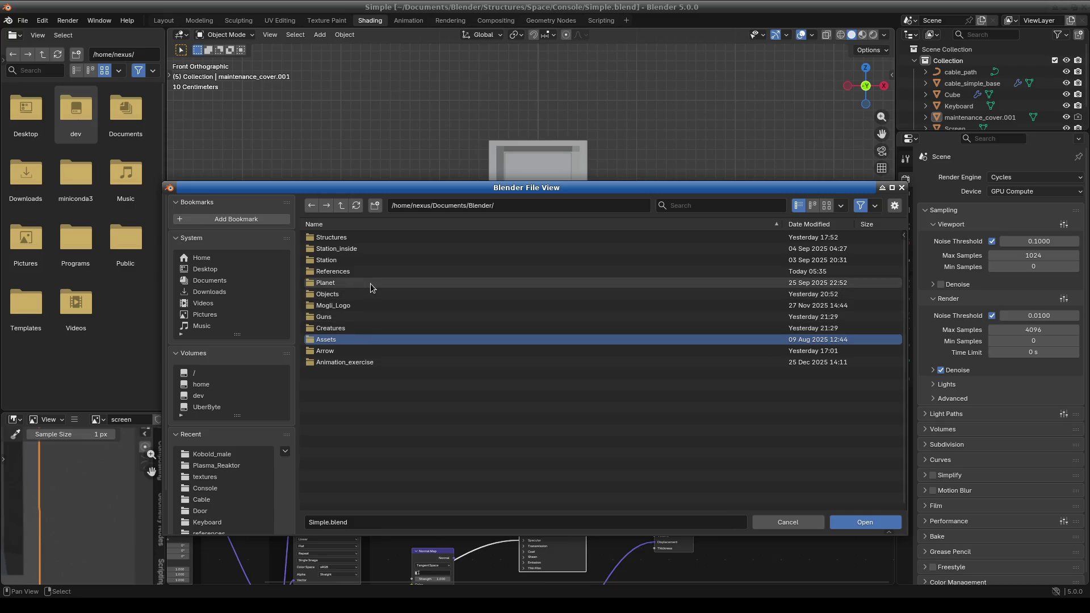
left_click(363, 294)
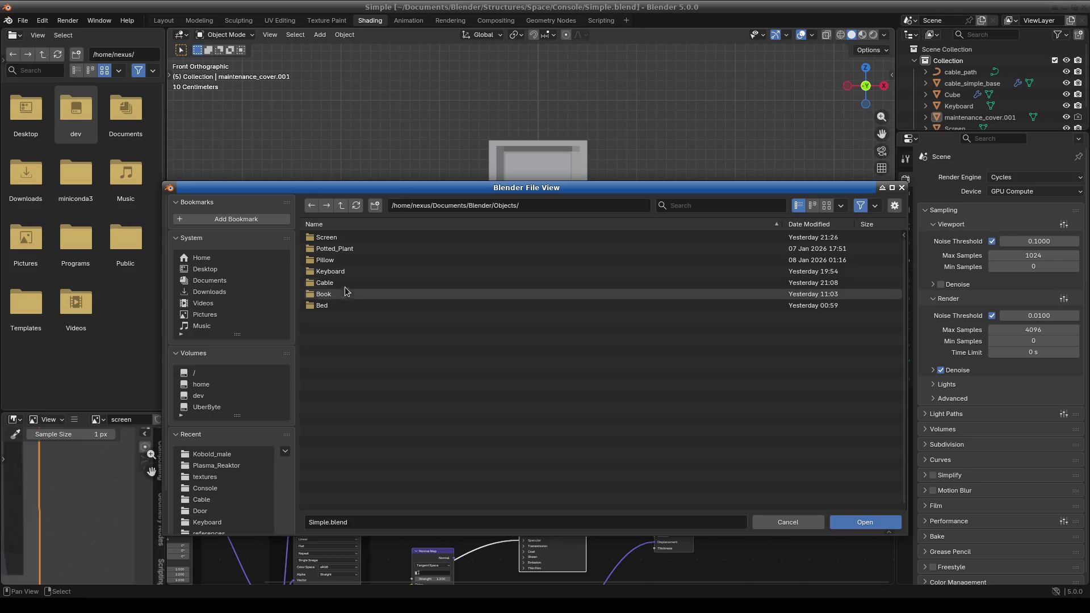
left_click(354, 267)
double_click(353, 252)
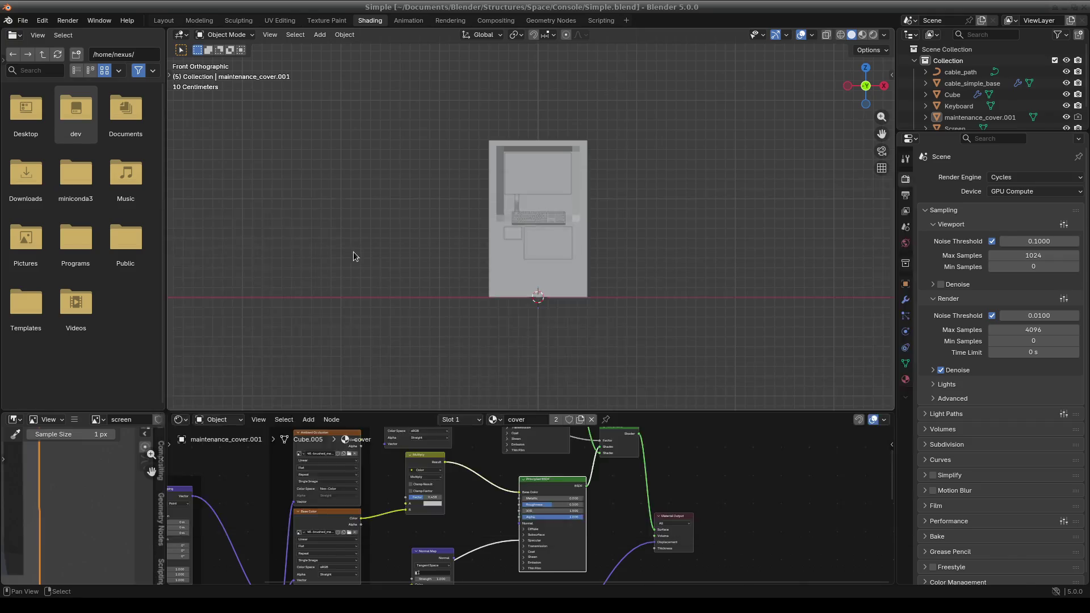
Frame the keyboard and view it in Solid shading from another angle
key("KP_Decimal")
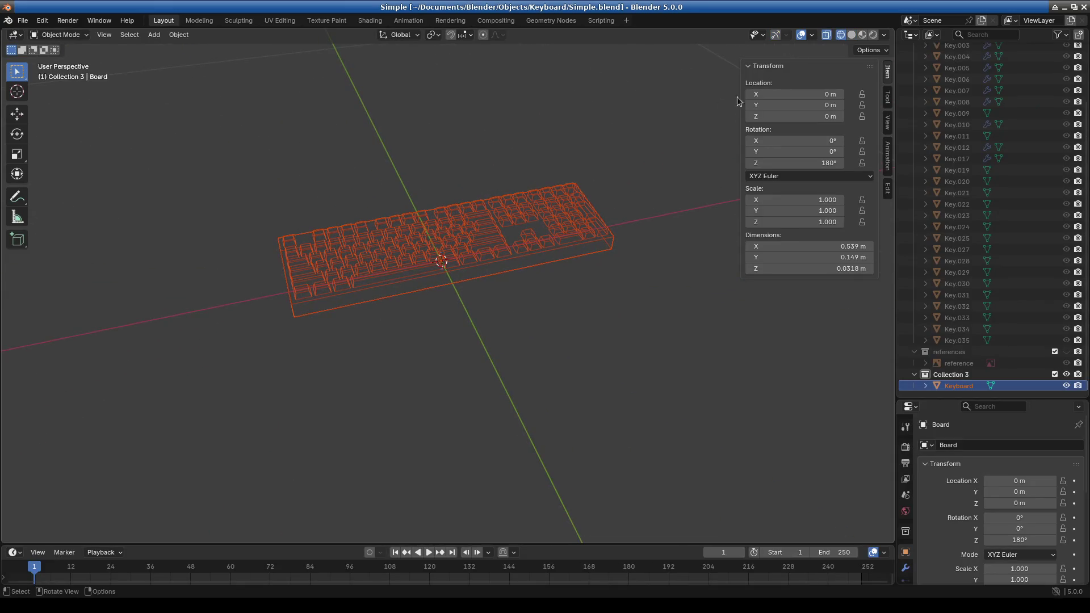
left_click(854, 35)
middle_click_drag(526, 303, 419, 269)
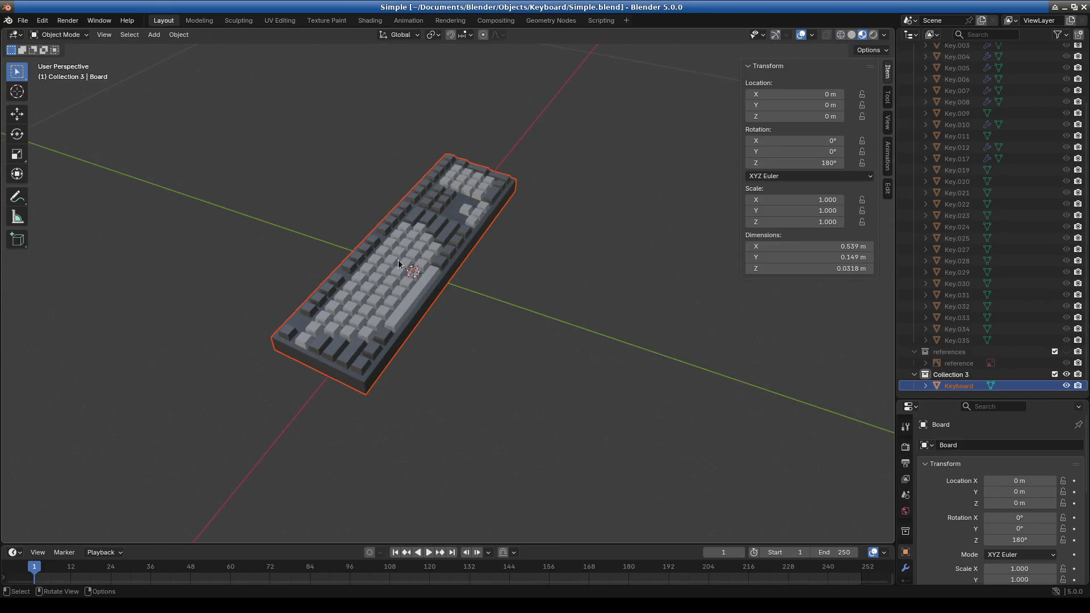
Reopen the console Simple.blend from File > Open Recent
left_click(23, 21)
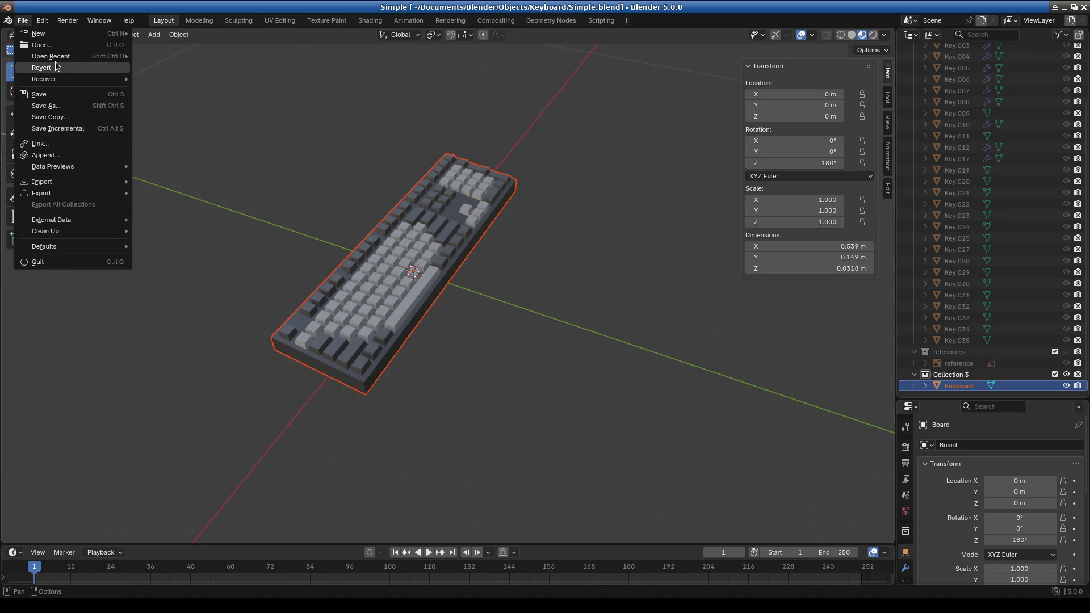
mouse_move(66, 56)
left_click(196, 67)
middle_click_drag(618, 344, 602, 329)
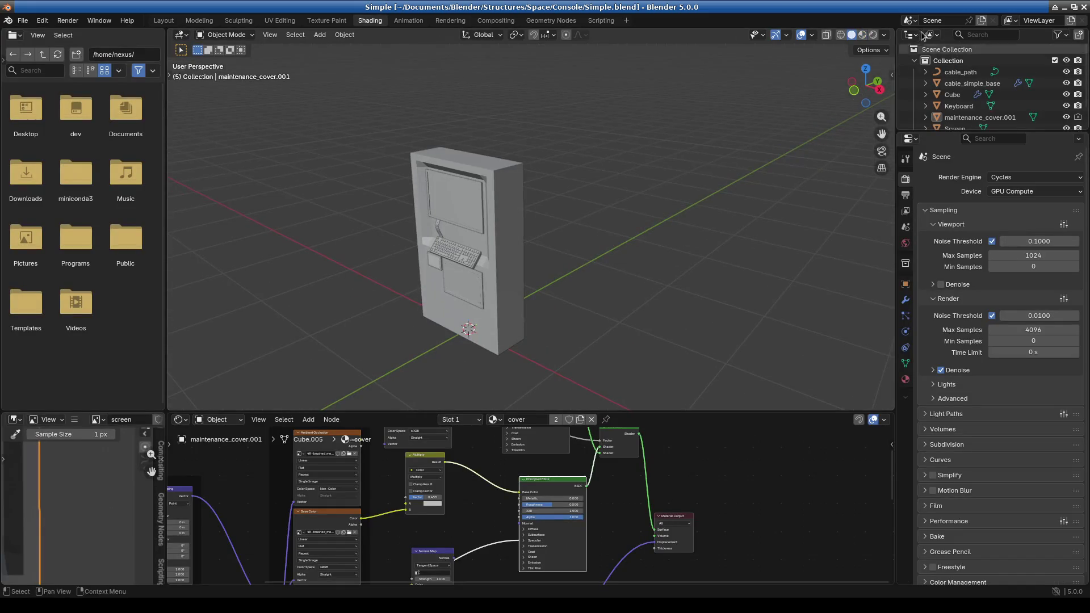
Switch to Material Preview and select the monitor screen and keyboard to inspect their materials
left_click(862, 35)
scroll(549, 260, "up", 6)
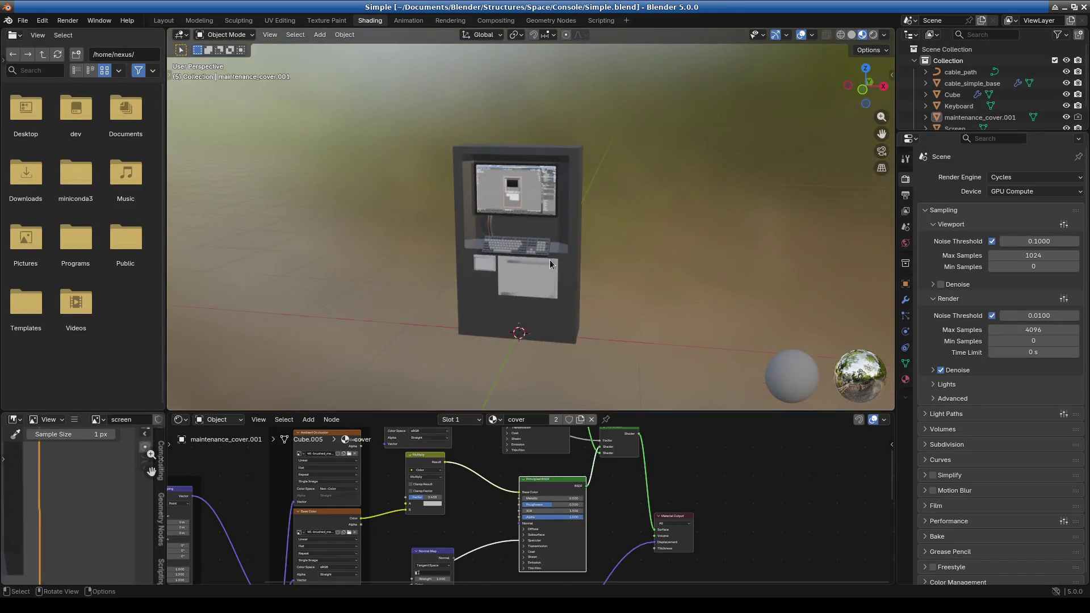
mouse_move(550, 260)
middle_mouse_down()
mouse_move(623, 260)
mouse_move(562, 281)
mouse_move(572, 267)
mouse_move(498, 240)
mouse_move(565, 236)
mouse_move(506, 193)
mouse_move(568, 187)
middle_mouse_up()
left_click(587, 213)
left_click(562, 281)
scroll(573, 262, "up", 4)
scroll(574, 261, "down", 5)
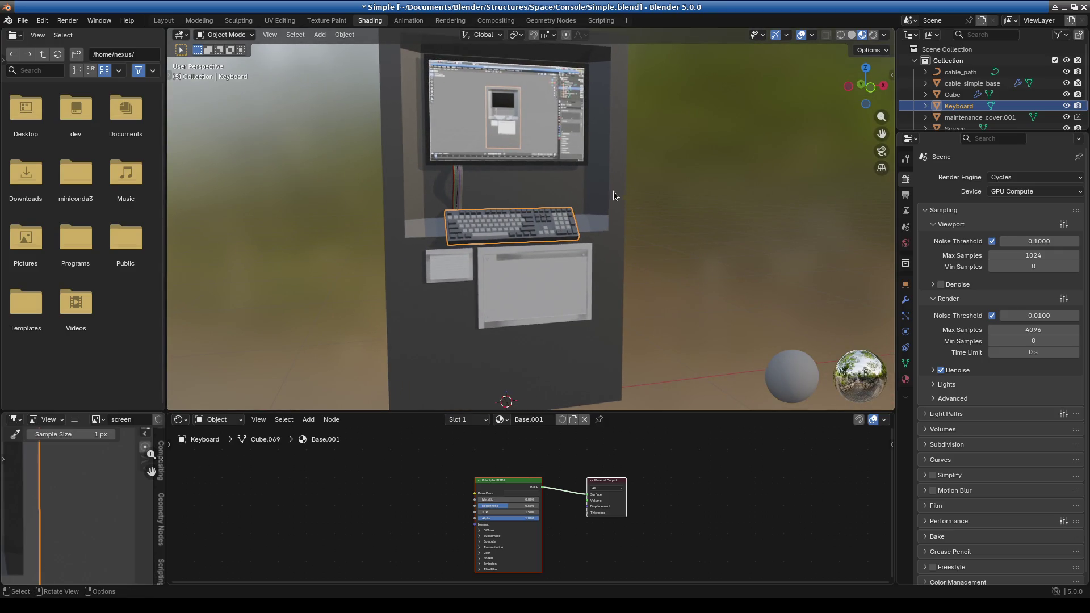
Select the Screen object, then the keyboard to show its Base.001 material
left_click(567, 124)
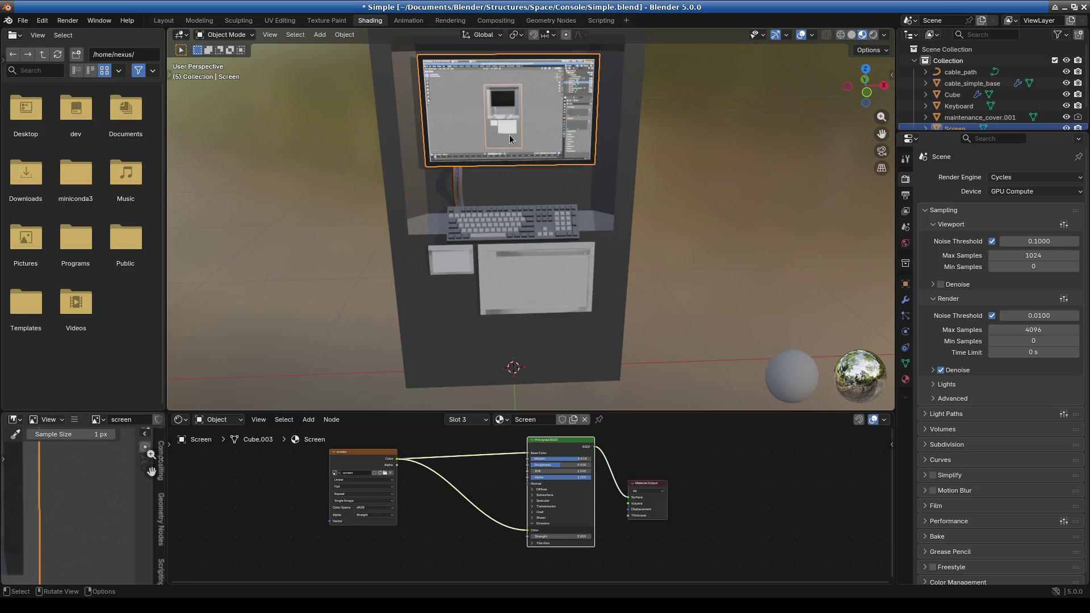
mouse_move(617, 254)
middle_mouse_down()
mouse_move(568, 268)
mouse_move(575, 287)
middle_mouse_up()
scroll(557, 308, "up", 2)
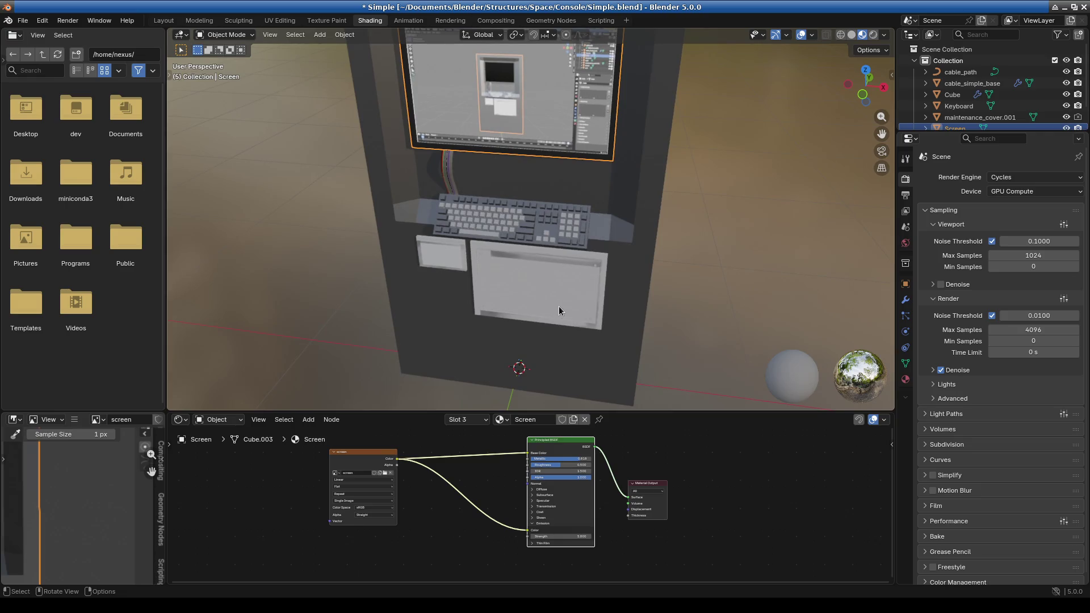
mouse_move(541, 233)
middle_mouse_down()
mouse_move(499, 271)
mouse_move(481, 253)
mouse_move(510, 221)
middle_mouse_up()
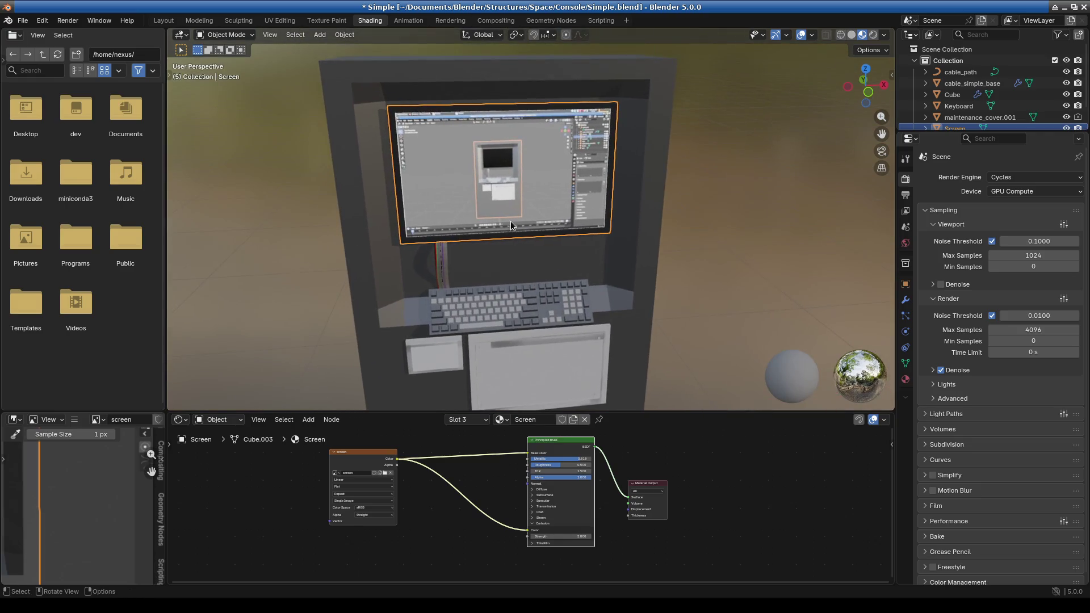
left_click(434, 300)
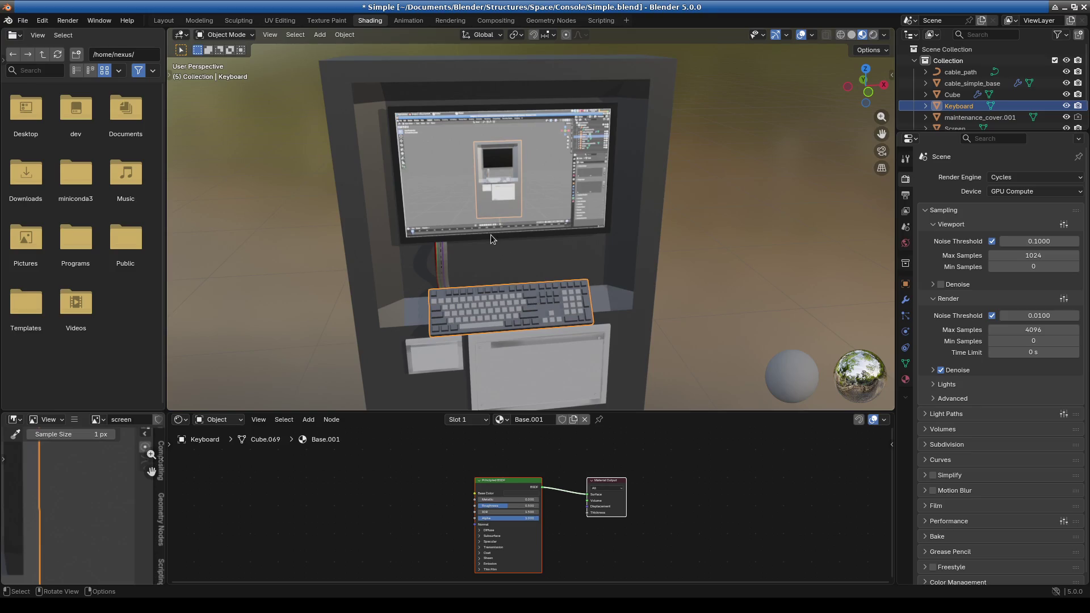
mouse_move(490, 234)
middle_mouse_down()
mouse_move(528, 219)
mouse_move(428, 277)
middle_mouse_up()
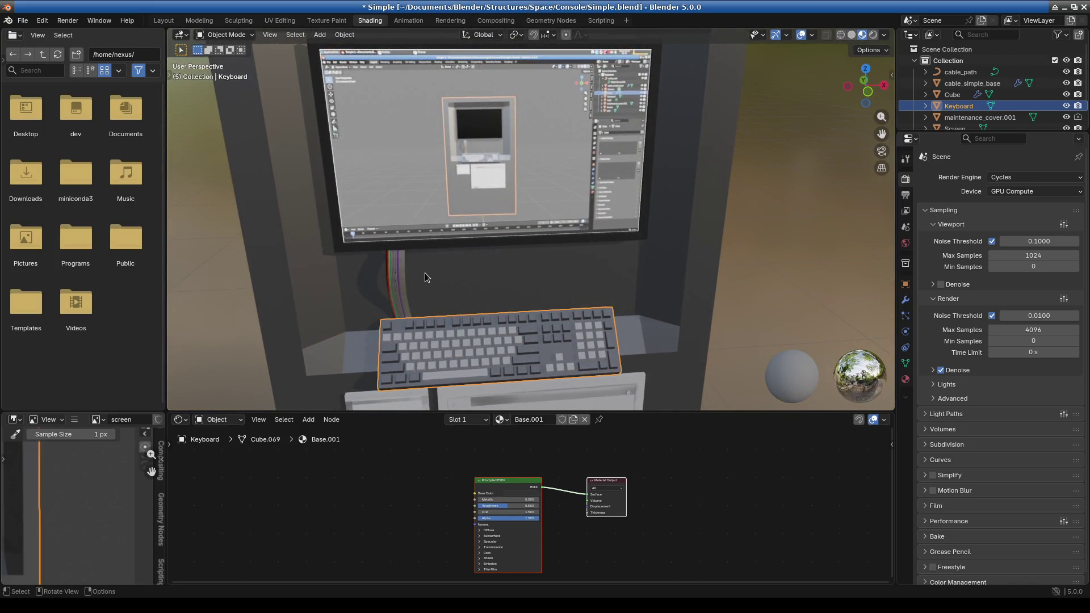
Enlarge the 3D viewport over the shader editor and pull back to see the whole console
mouse_move(486, 412)
left_mouse_down()
mouse_move(485, 459)
mouse_move(485, 444)
left_mouse_up()
scroll(595, 307, "down", 4)
mouse_move(602, 311)
middle_mouse_down()
mouse_move(580, 309)
mouse_move(599, 303)
middle_mouse_up()
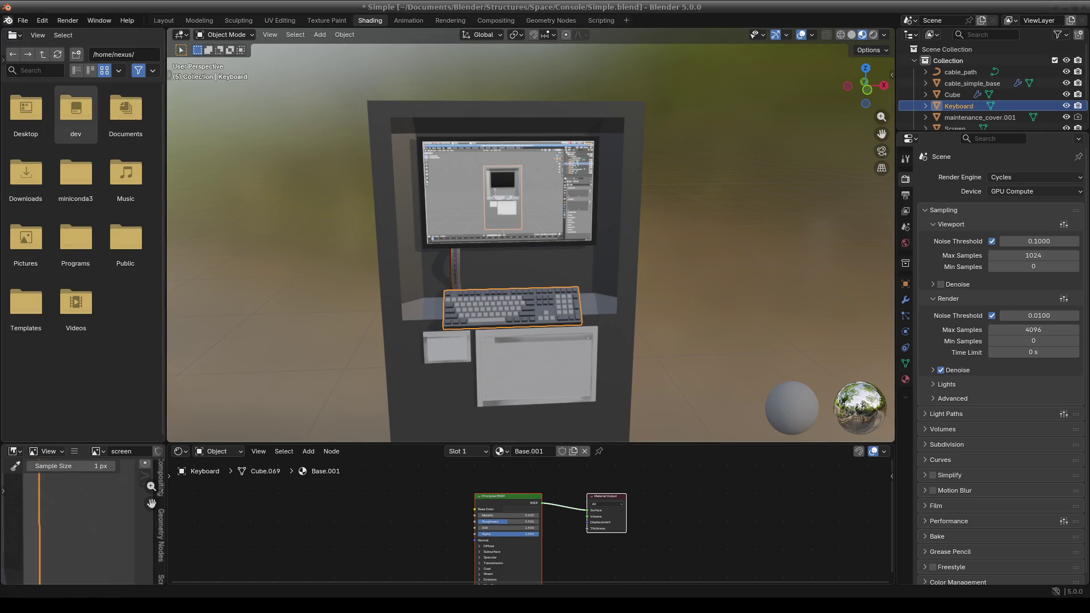
left_click(80, 5)
left_click(235, 10)
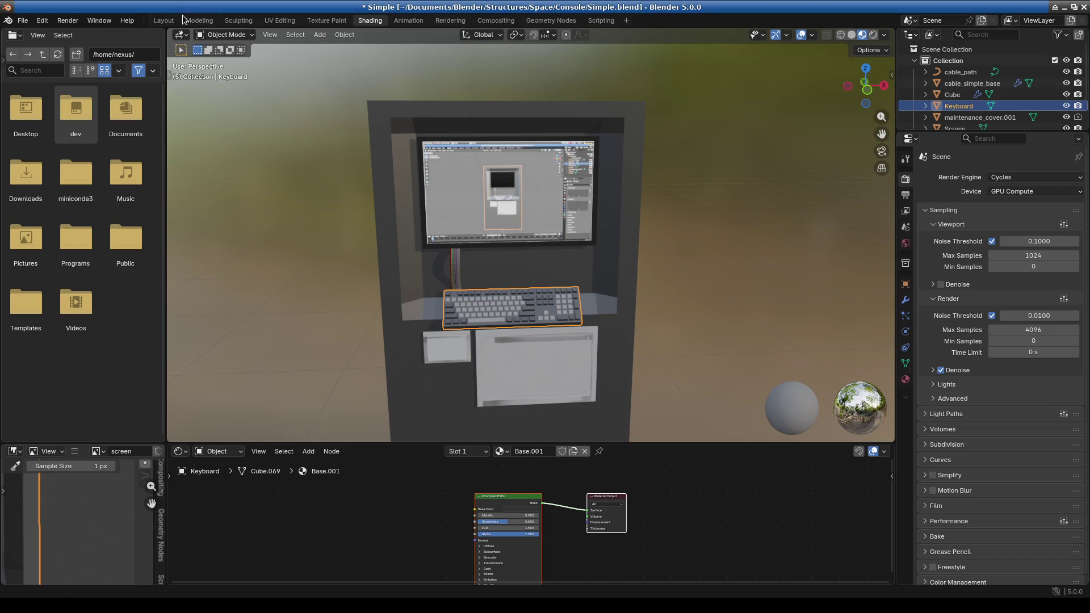
Switch to the Layout workspace and orbit around the console
left_click(164, 20)
scroll(351, 127, "down", 5)
mouse_move(488, 318)
middle_mouse_down()
mouse_move(496, 356)
mouse_move(431, 315)
mouse_move(508, 358)
mouse_move(445, 353)
mouse_move(438, 297)
mouse_move(446, 329)
middle_mouse_up()
scroll(478, 351, "up", 3)
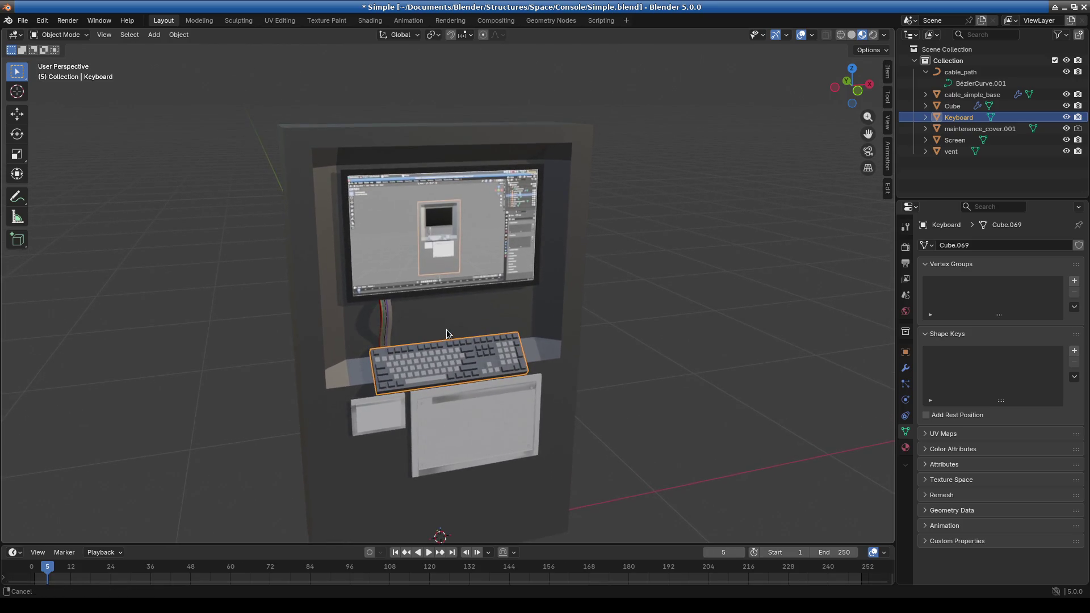
Select the monitor Screen and zoom in on it, its cable and the keyboard
left_click(433, 243)
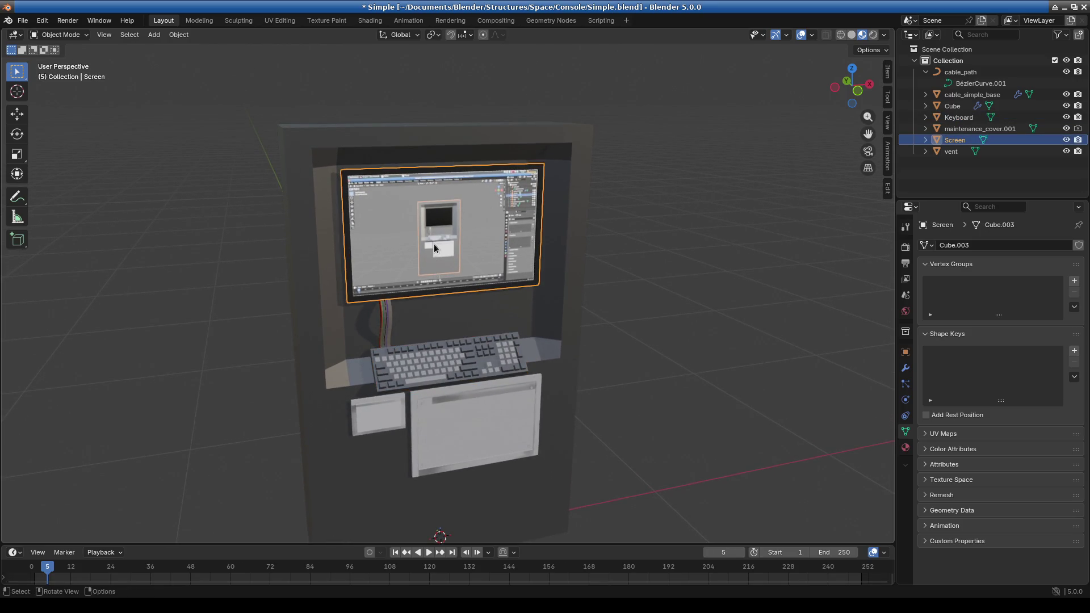
scroll(437, 261, "up", 3)
mouse_move(441, 281)
middle_mouse_down()
mouse_move(444, 318)
mouse_move(472, 304)
middle_mouse_up()
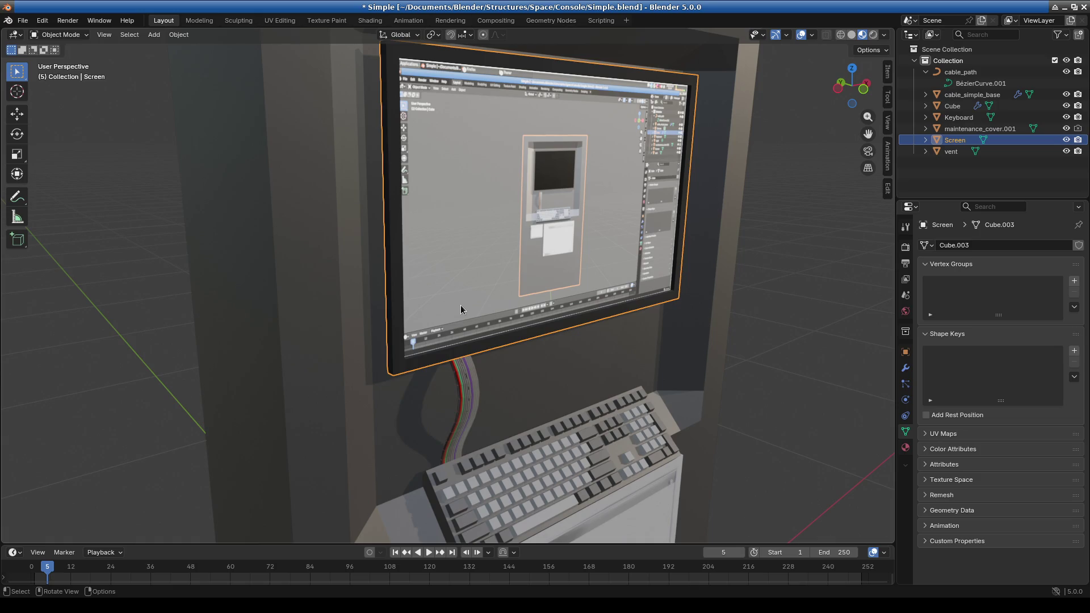
middle_click_drag(464, 316, 448, 346)
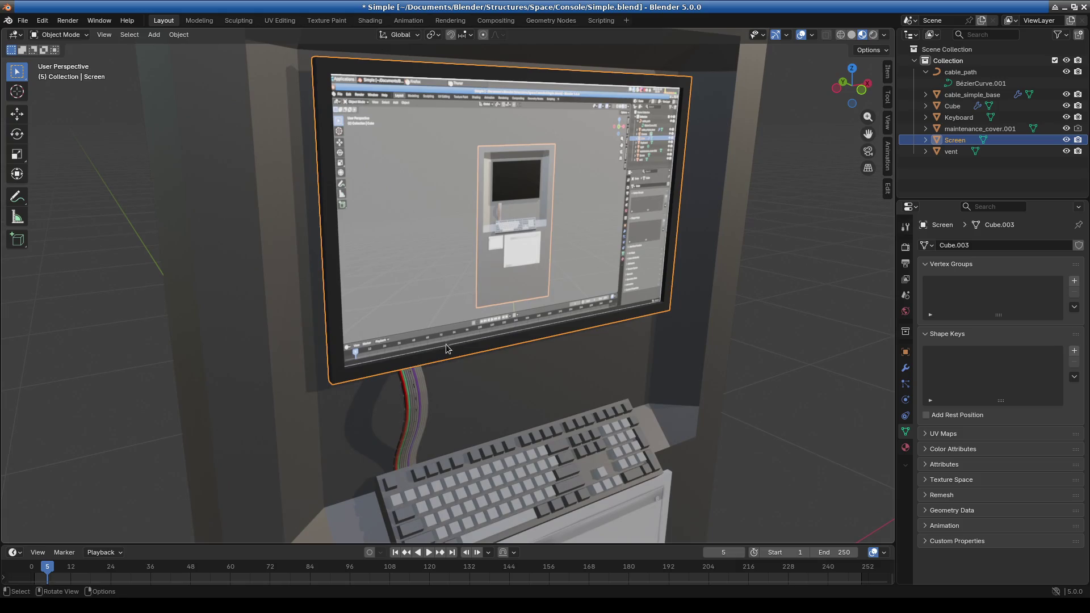
middle_click_drag(427, 399, 426, 391)
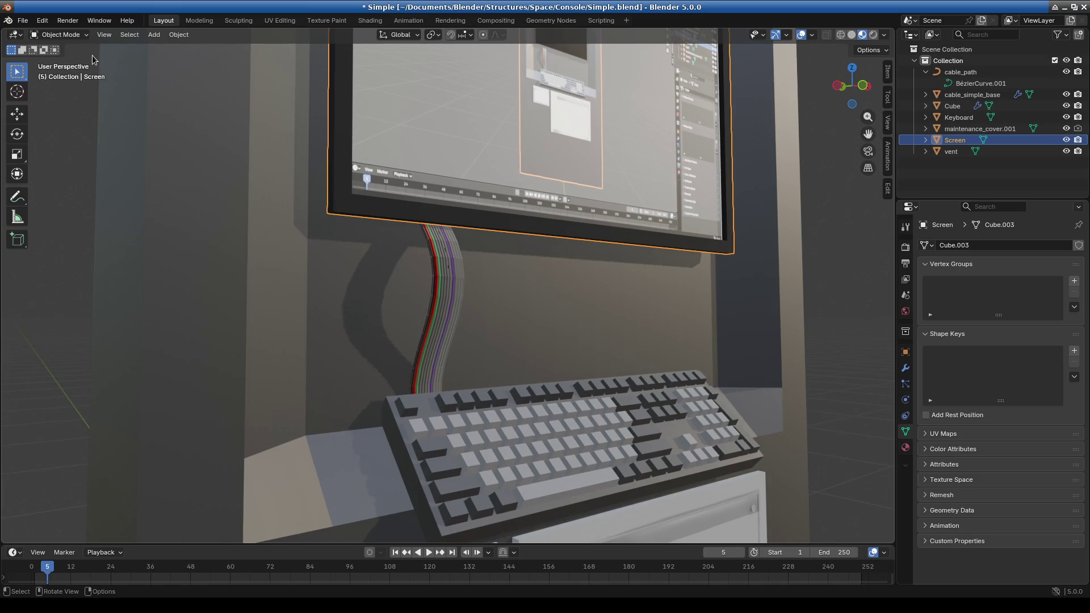
left_click(23, 22)
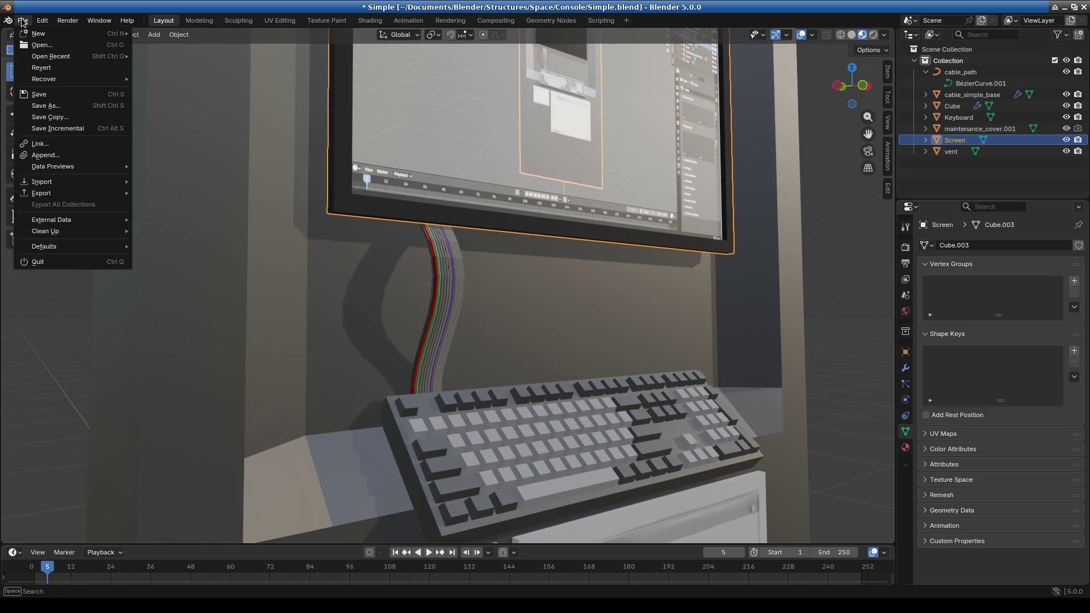
Reopen Tank.blend from the recent files, discarding the unsaved changes
mouse_move(63, 60)
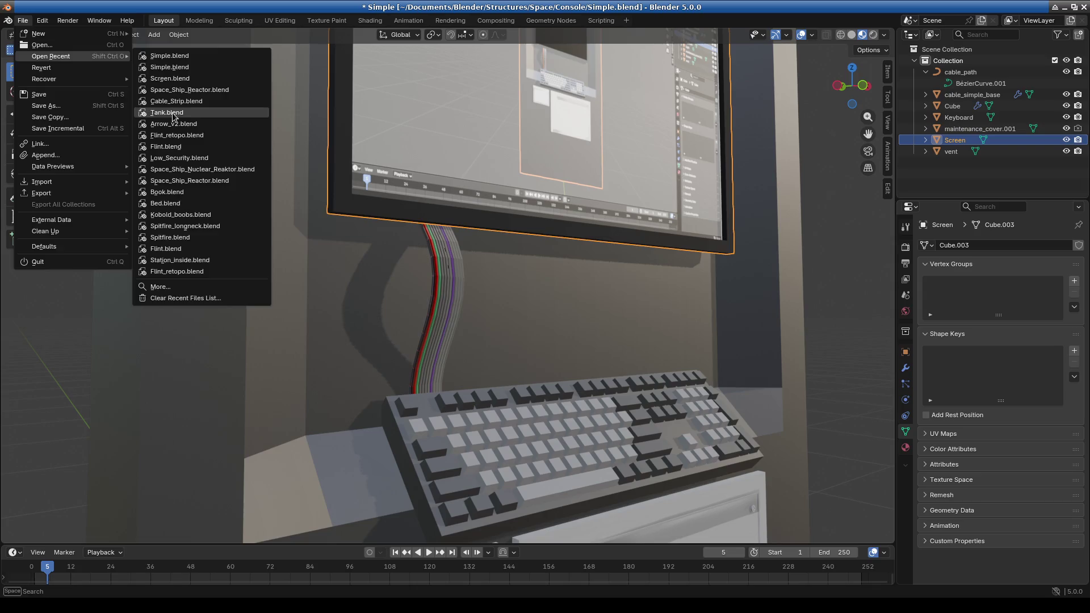
left_click(174, 112)
left_click(489, 323)
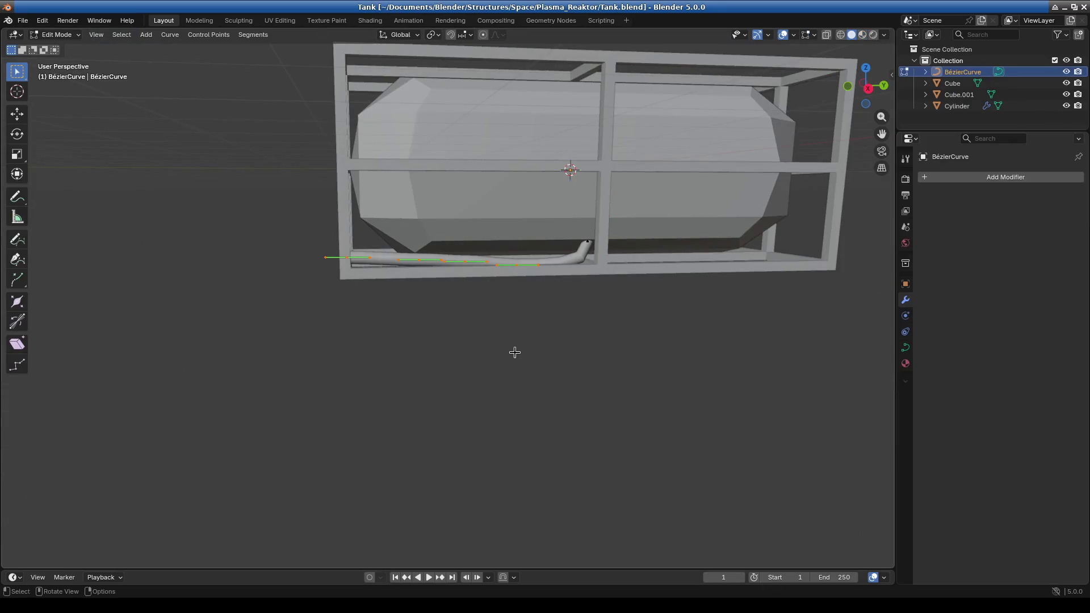
In a side view, lower one pipe curve handle straight down along Z
mouse_move(502, 338)
middle_mouse_down()
mouse_move(474, 358)
mouse_move(564, 369)
middle_mouse_up()
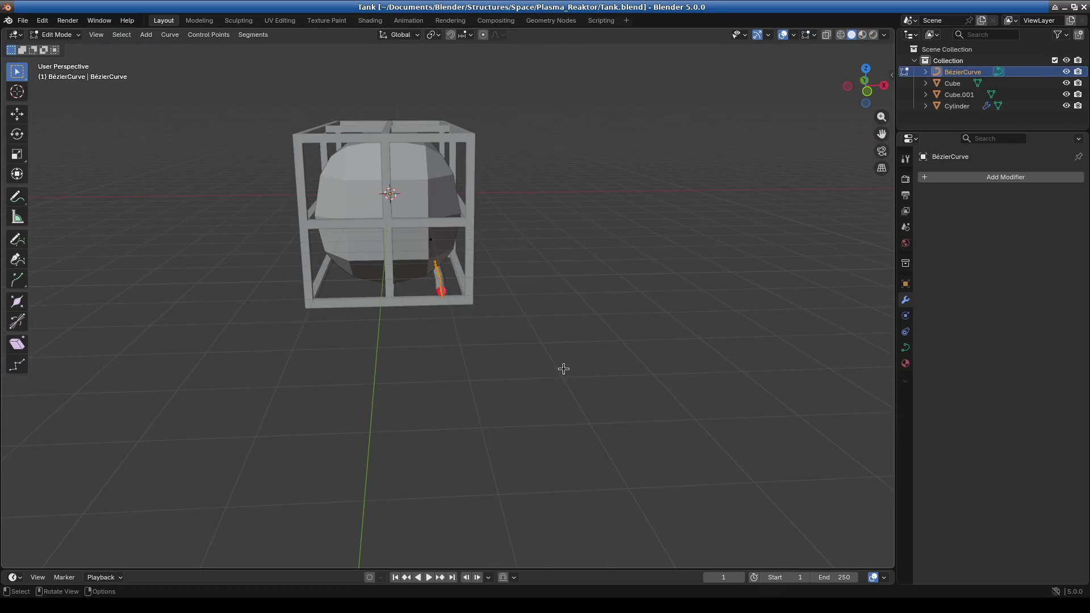
key("KP_1")
key("KP_3")
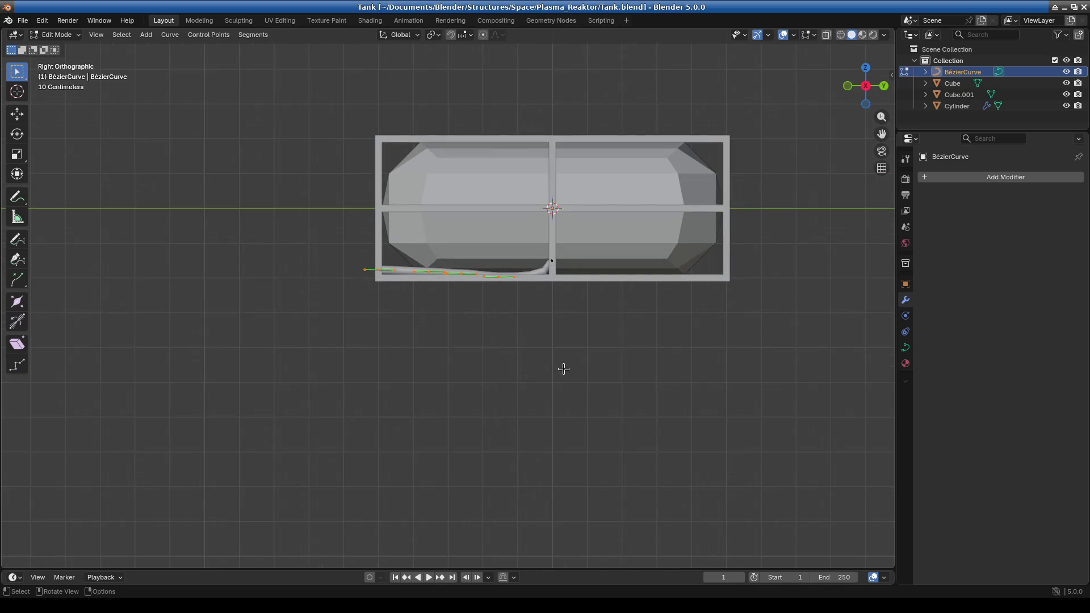
scroll(351, 230, "up", 5)
scroll(350, 230, "up", 2)
left_click(440, 224)
key("g")
key("z")
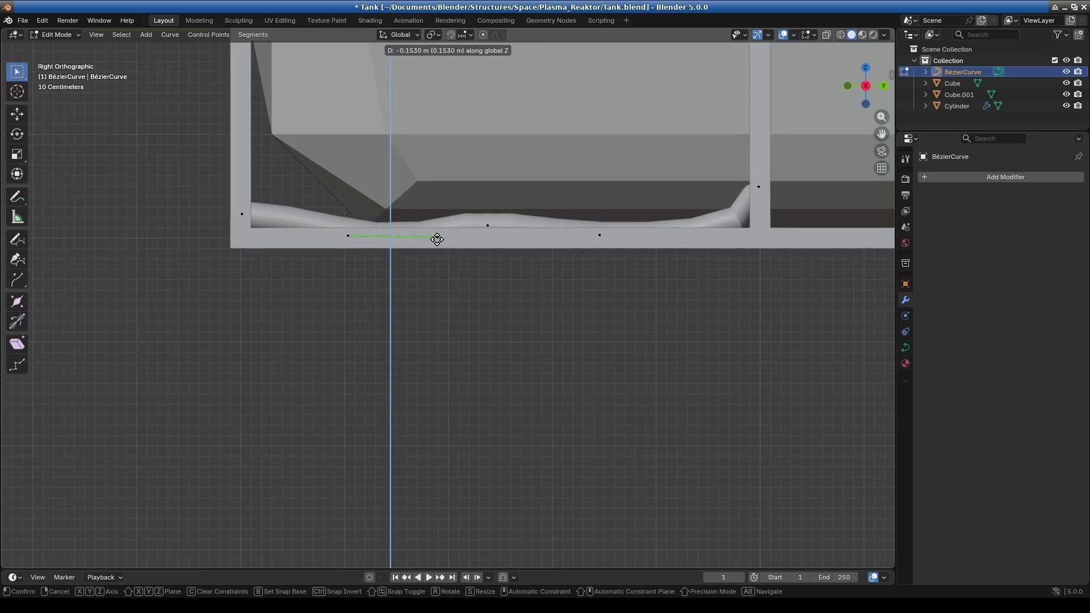
left_click(436, 240)
Select two curve points right of centre and shift them 0.702 m along Y
scroll(435, 241, "down", 5)
mouse_move(435, 241)
middle_mouse_down()
mouse_move(435, 310)
mouse_move(457, 256)
middle_mouse_up()
left_click(476, 264)
left_click(515, 259)
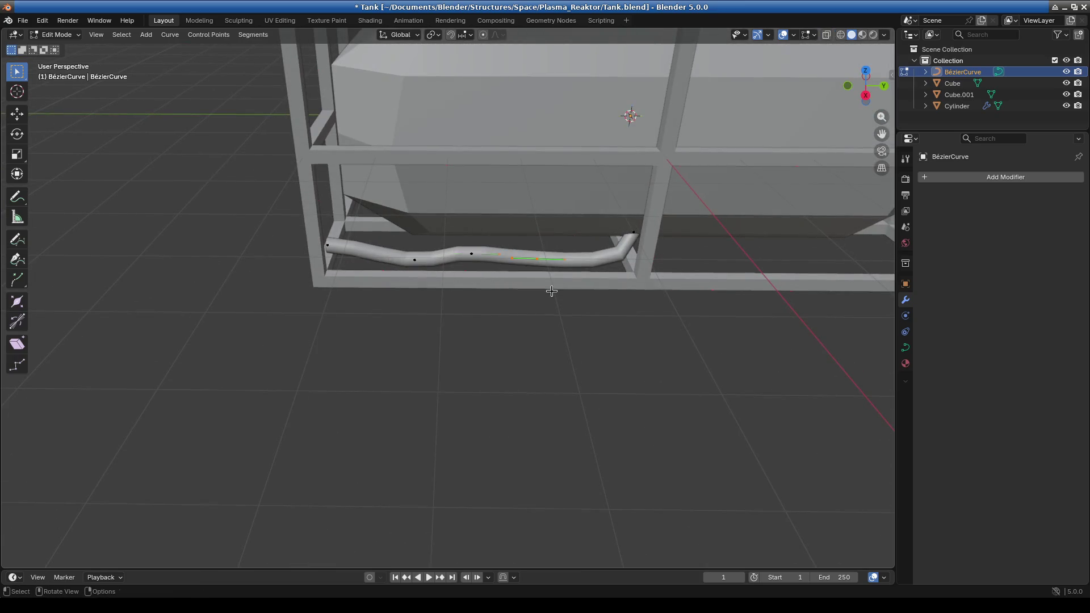
middle_click_drag(572, 308, 518, 309)
key("KP_1")
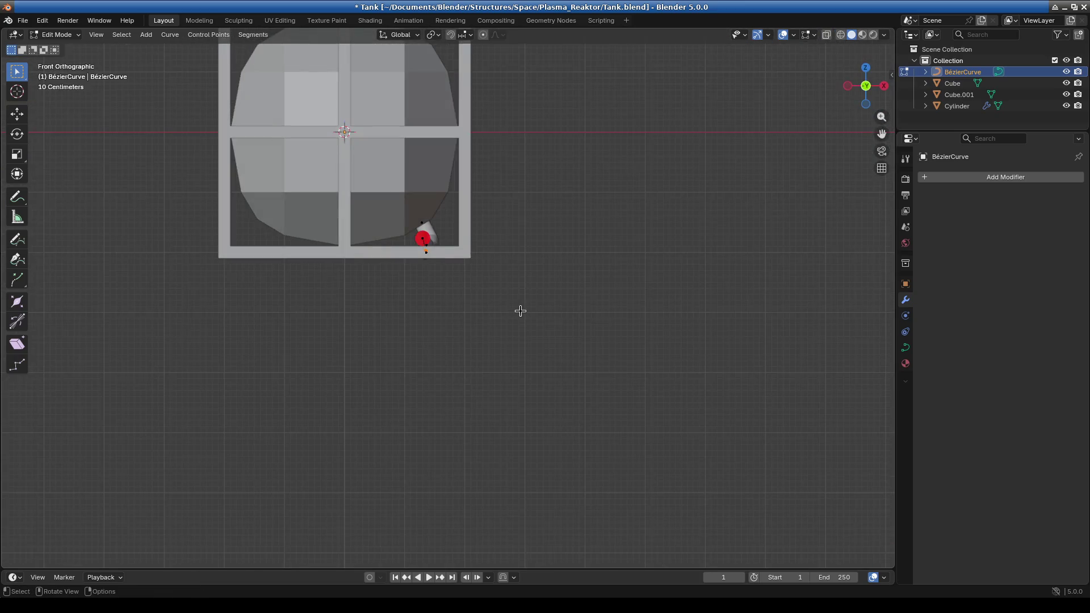
key("KP_3")
scroll(518, 310, "up", 3)
scroll(502, 268, "up", 3)
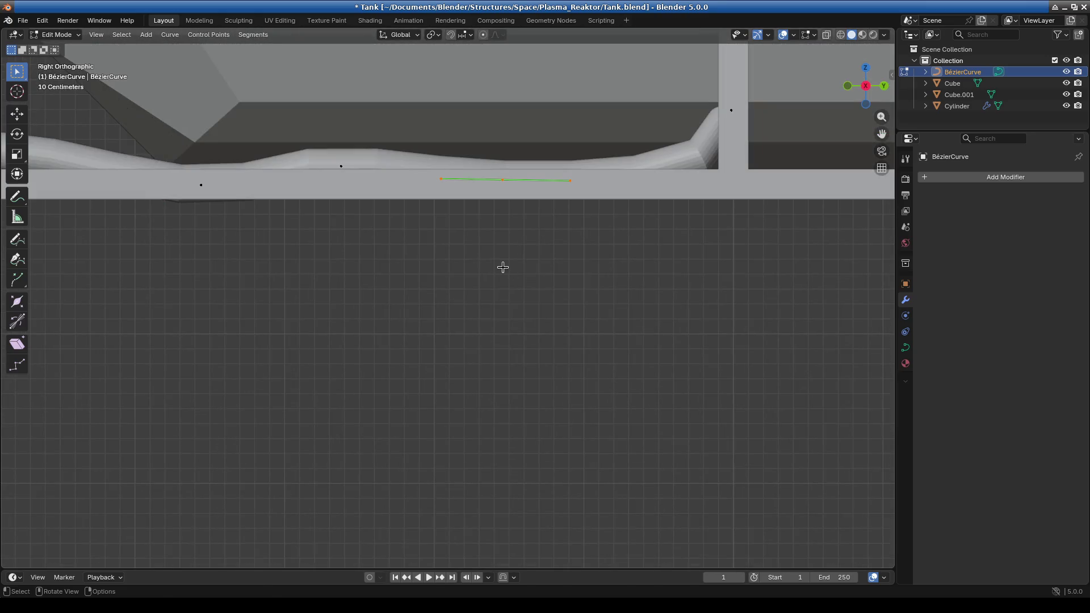
key("g")
key("y")
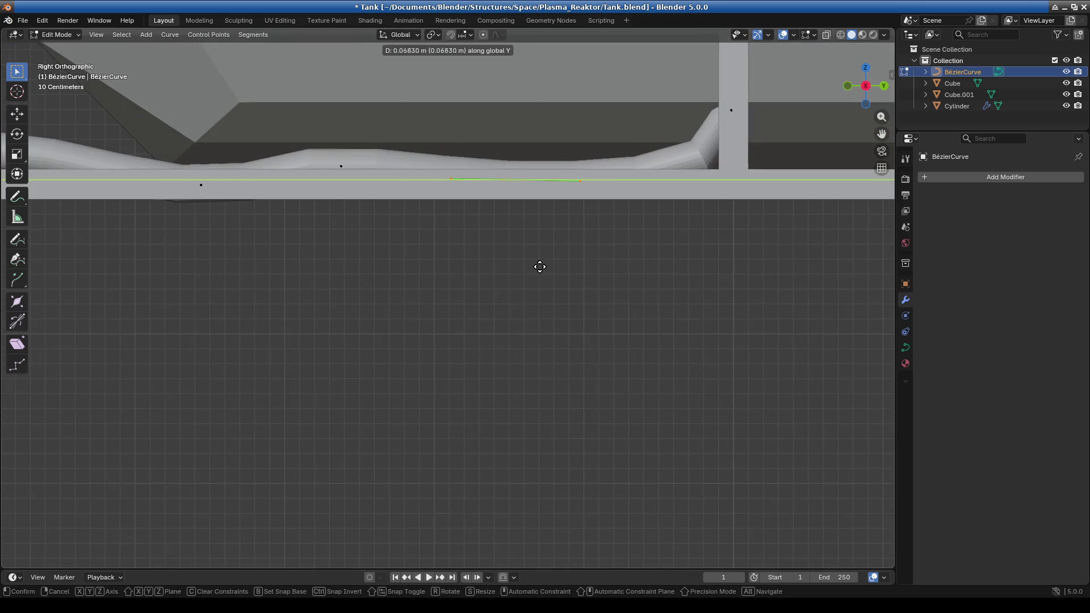
left_click(608, 263)
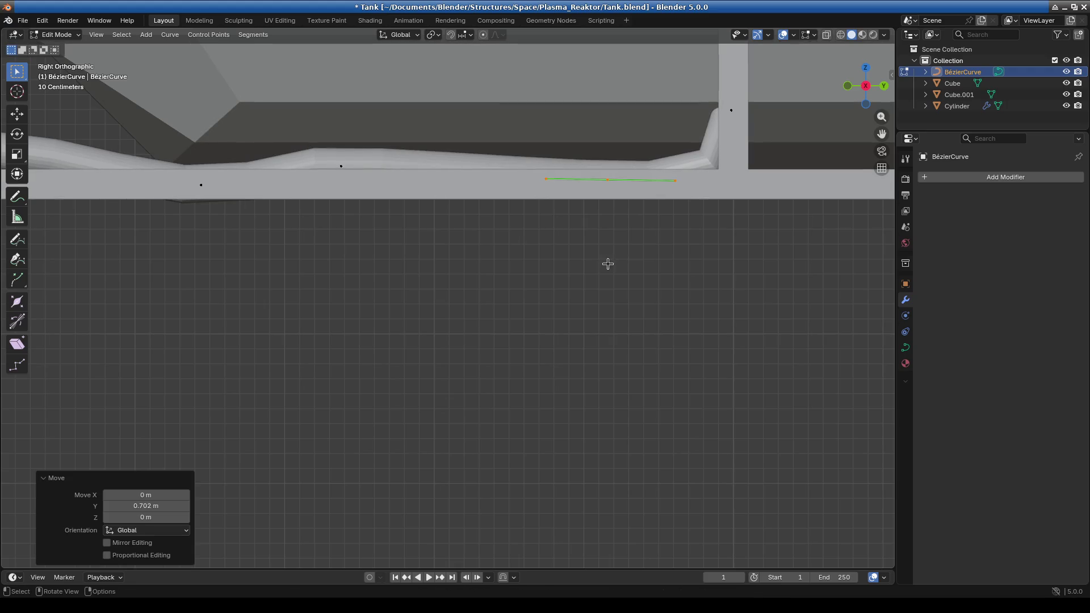
scroll(583, 315, "up", 2)
middle_click_drag(582, 315, 659, 324)
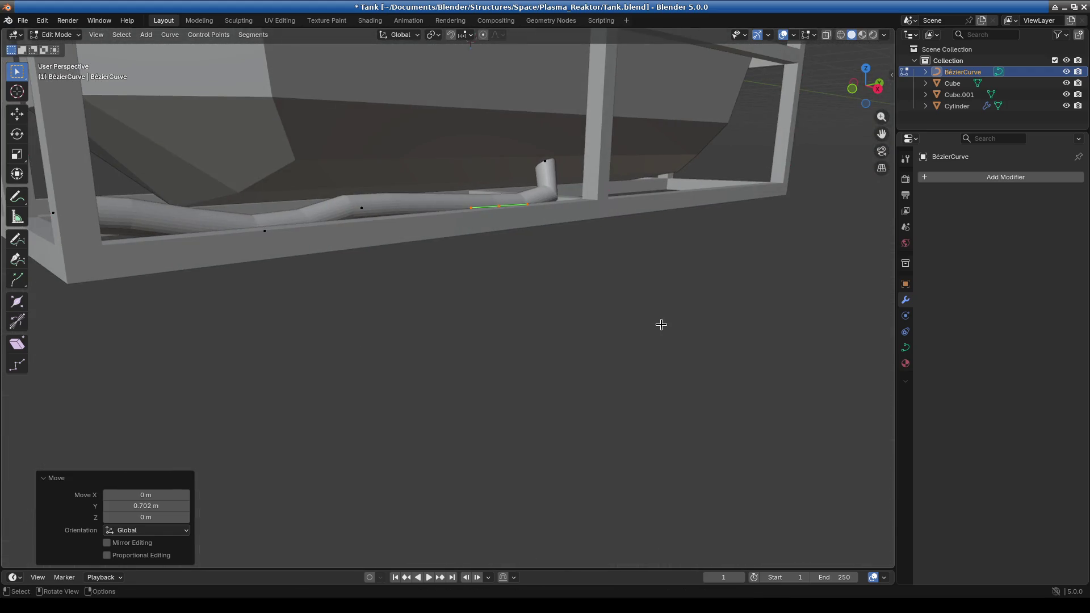
Move the pipe curve's end control point slightly to the left
key("KP_1")
scroll(370, 246, "up", 3)
left_click(343, 92)
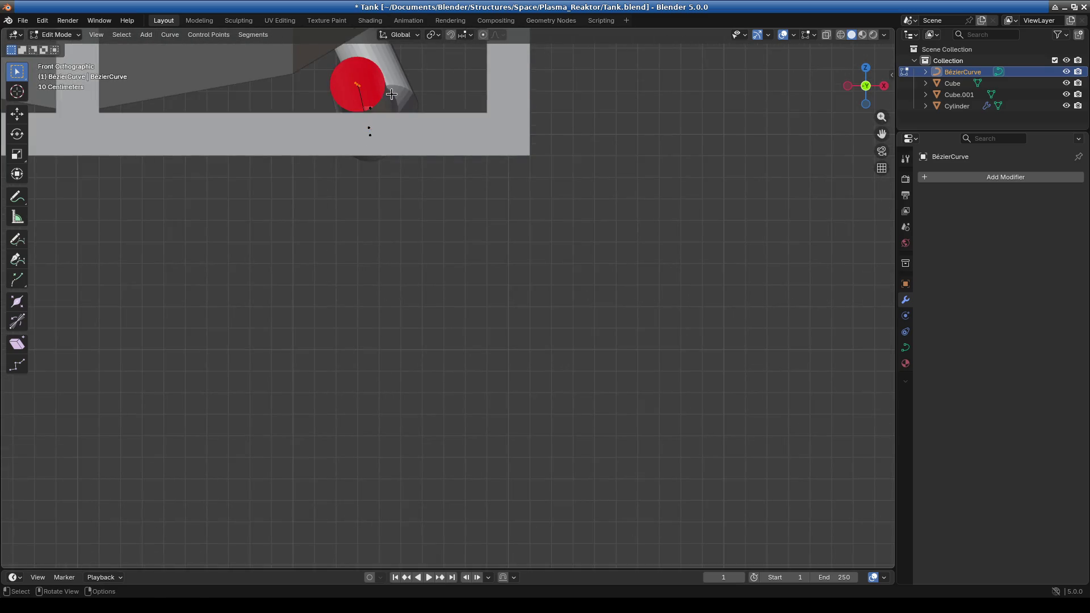
key("g")
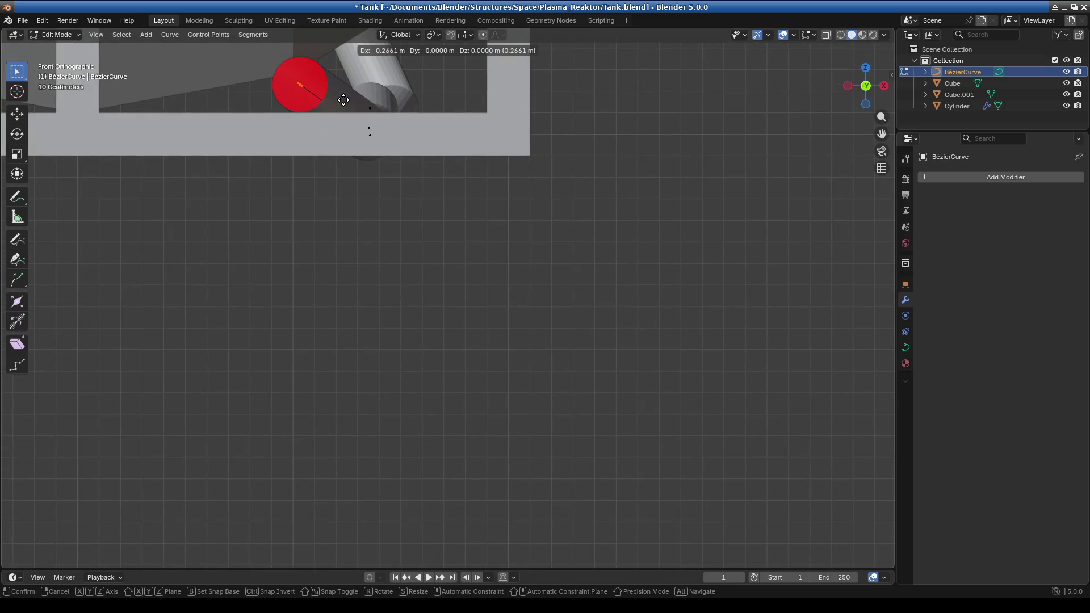
left_click(341, 96)
Raise a control point partway along the pipe curve
mouse_move(403, 193)
middle_mouse_down()
mouse_move(269, 251)
mouse_move(280, 243)
middle_mouse_up()
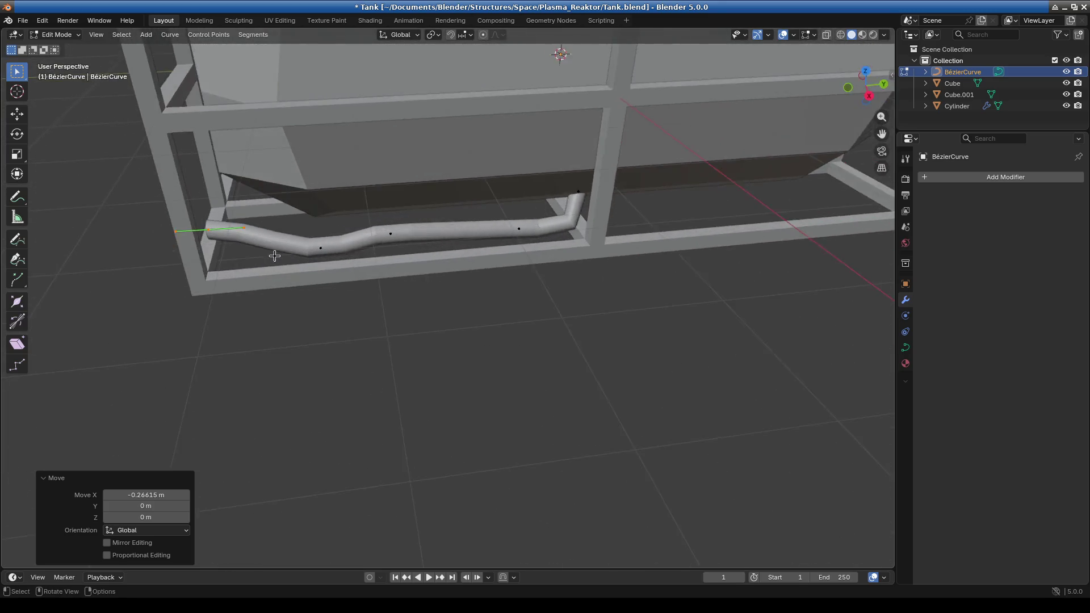
scroll(280, 243, "up", 3)
left_click(221, 209)
key("g")
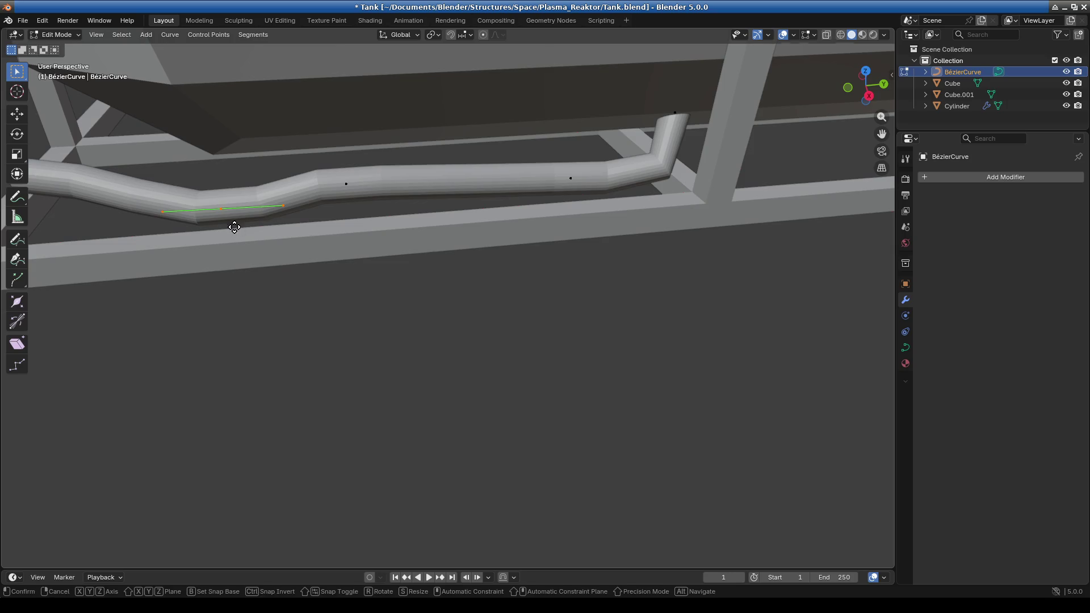
left_click(230, 212)
scroll(261, 244, "down", 3)
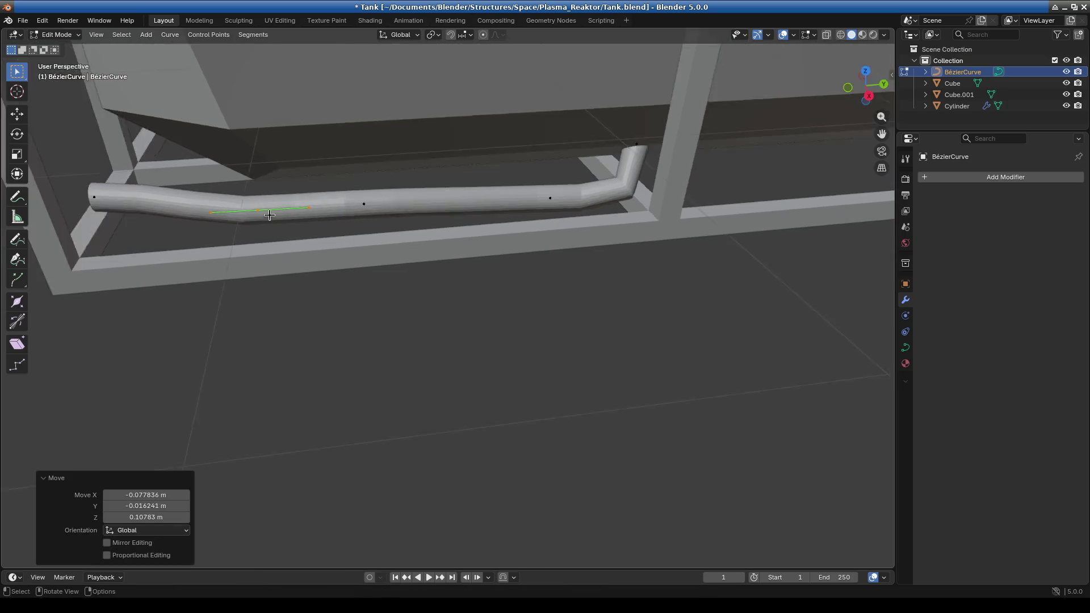
scroll(284, 270, "down", 3)
Orbit around the tank to inspect the bent pipe from side and lower front angles
middle_click_drag(284, 271, 414, 212)
scroll(416, 211, "up", 5)
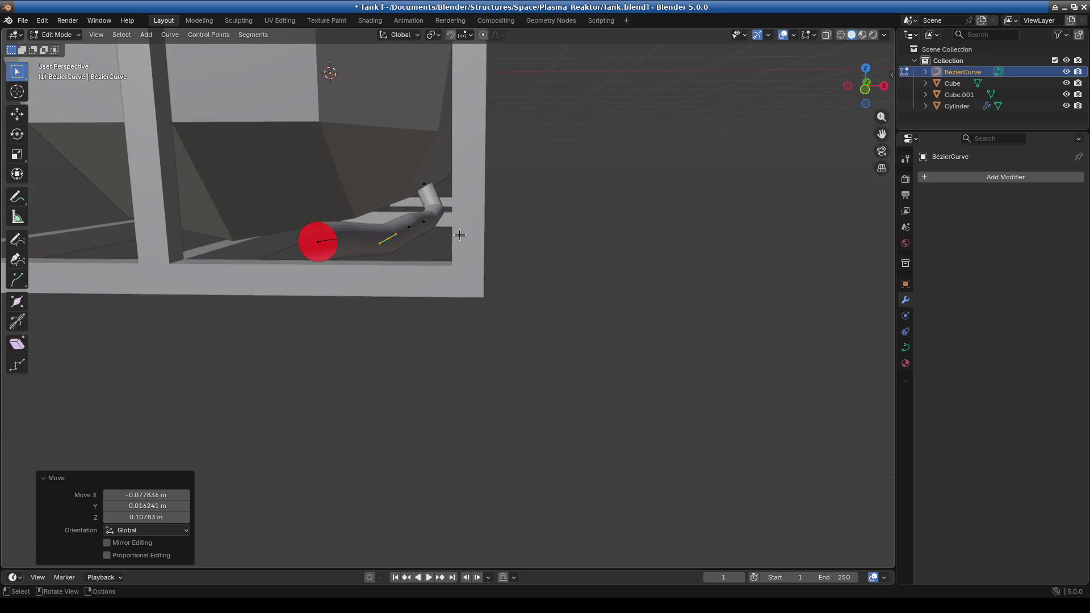
scroll(416, 210, "down", 4)
middle_click_drag(511, 260, 377, 299)
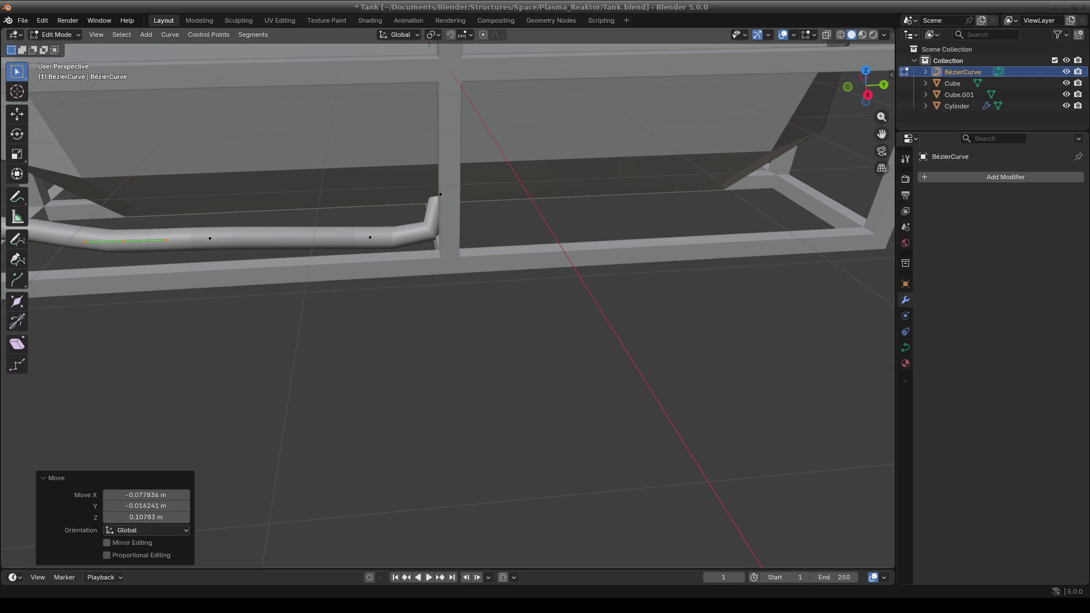
scroll(217, 348, "down", 5)
middle_click_drag(360, 323, 530, 409)
scroll(599, 412, "up", 3)
scroll(600, 412, "up", 1)
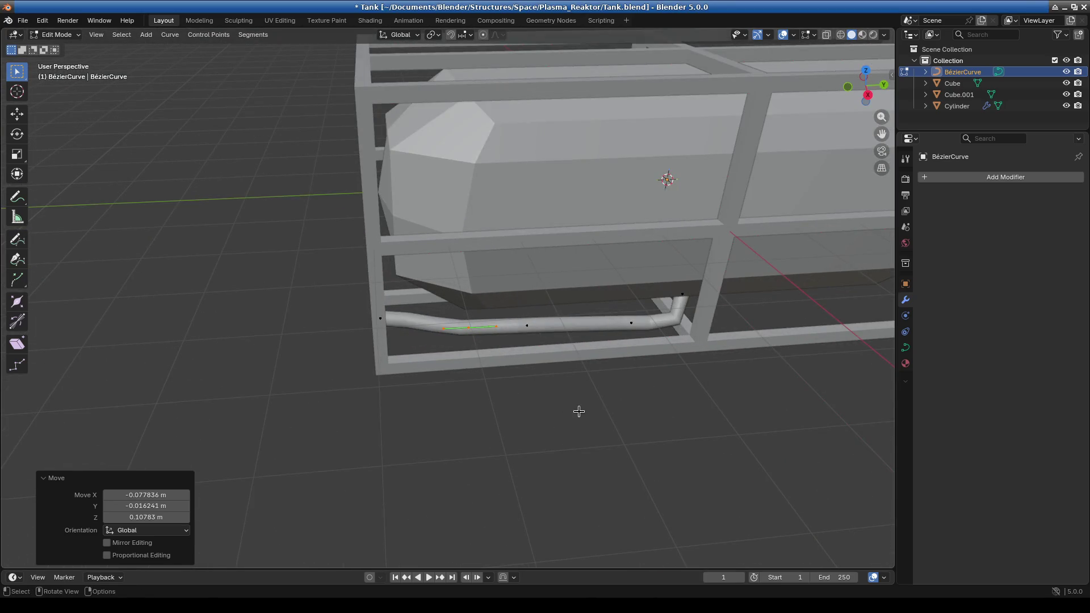
Return to Object Mode and select the Cylinder pipe in a right-side orthographic view
left_click(57, 35)
left_click(56, 47)
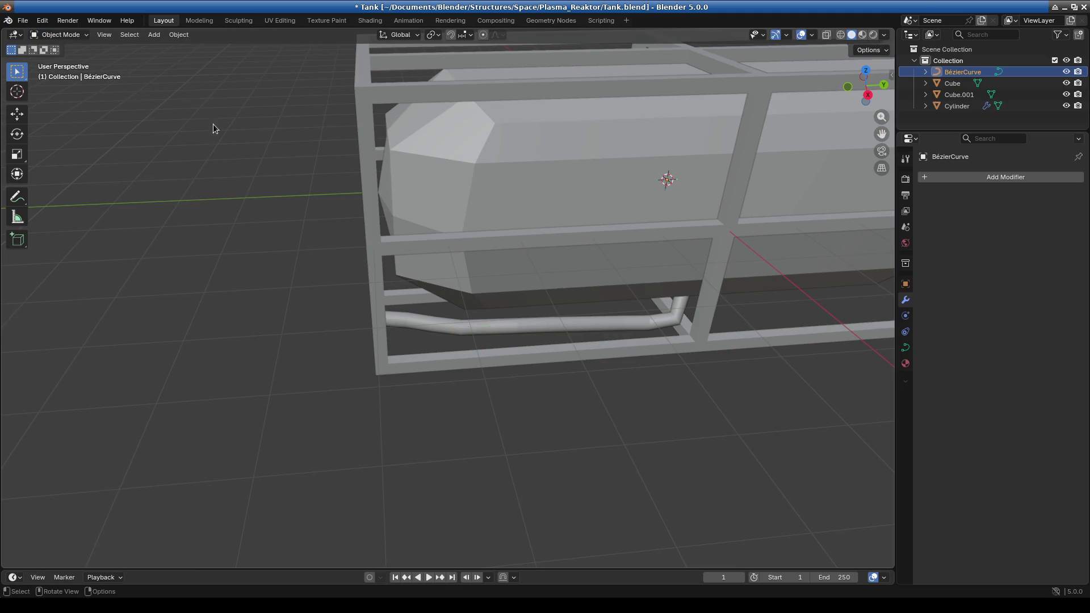
left_click(537, 334)
key("KP_1")
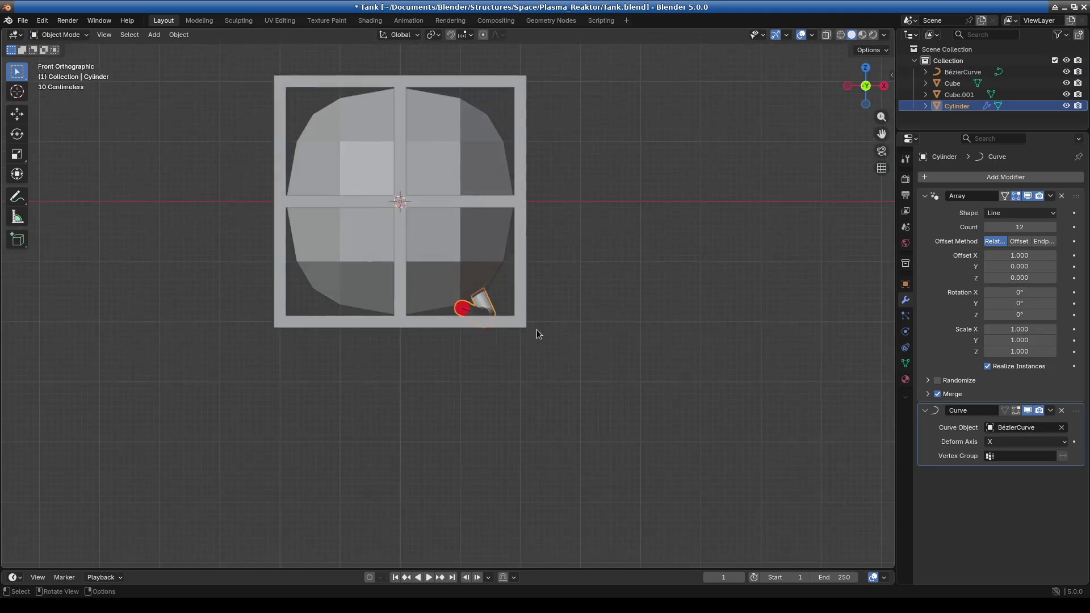
key("KP_3")
middle_click_drag(543, 322, 408, 303, "shift")
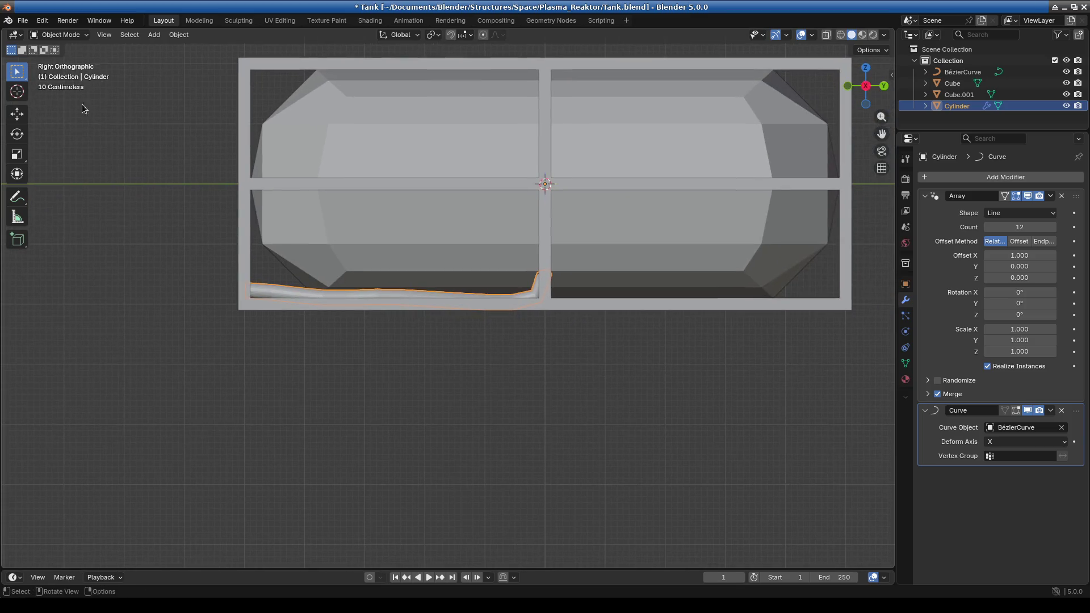
Toggle the Cylinder pipe into Edit Mode and back to Object Mode
left_click(72, 35)
left_click(68, 59)
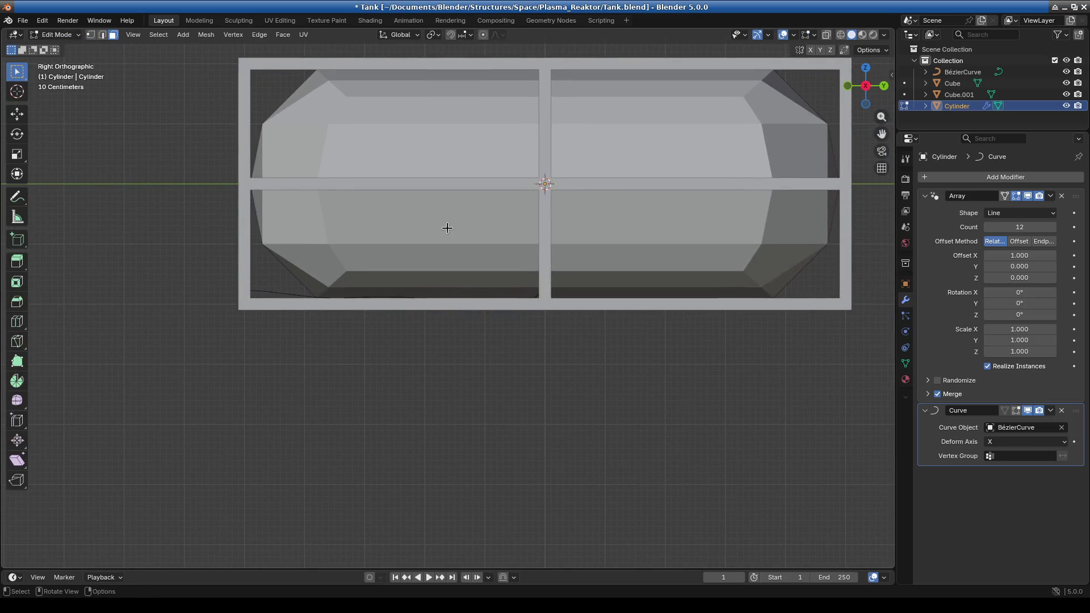
left_click(57, 34)
left_click(48, 47)
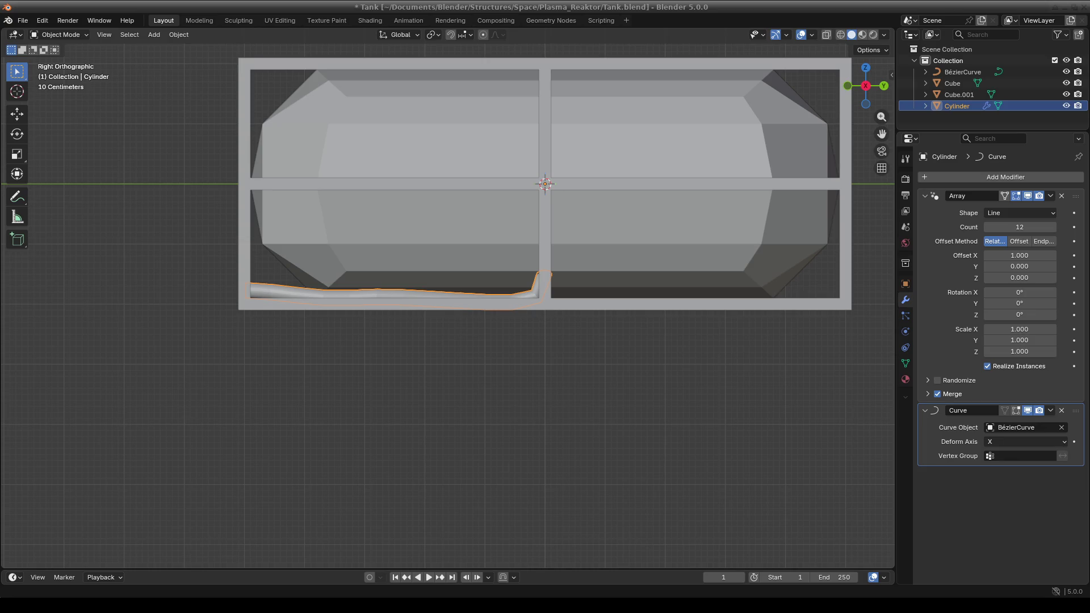
Orbit to a sideways view of the frame and pipe and select the tank frame
middle_click_drag(656, 263, 479, 285)
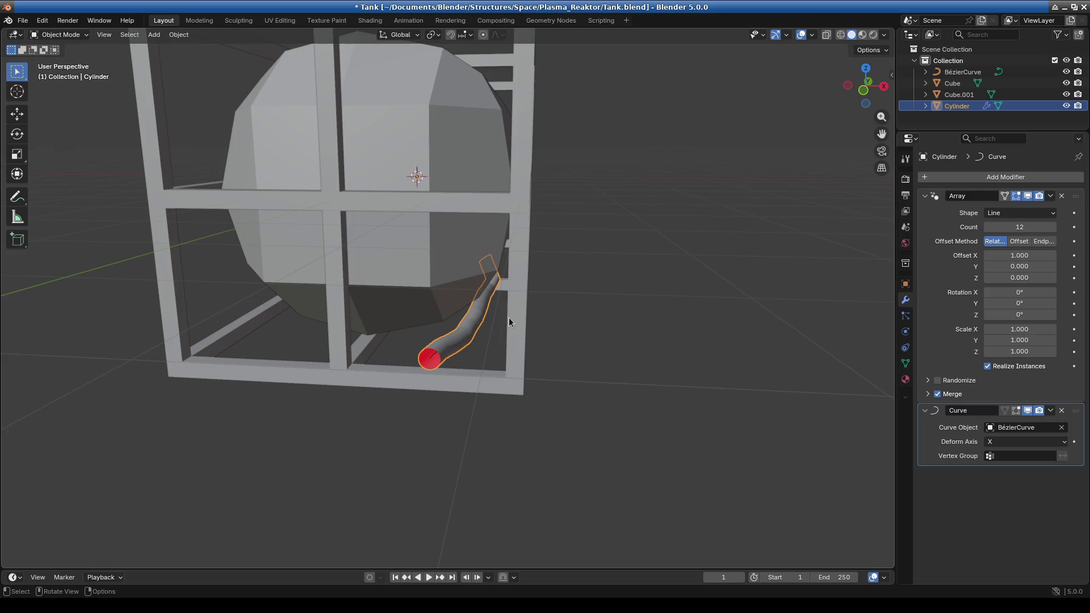
middle_click_drag(509, 318, 440, 362)
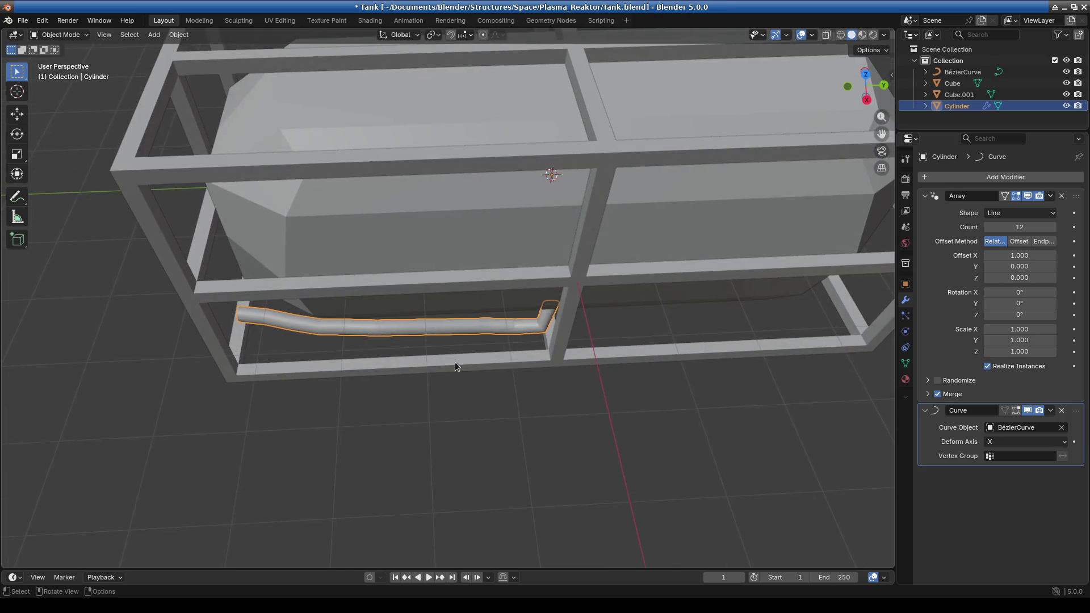
scroll(515, 321, "down", 3)
left_click(401, 180)
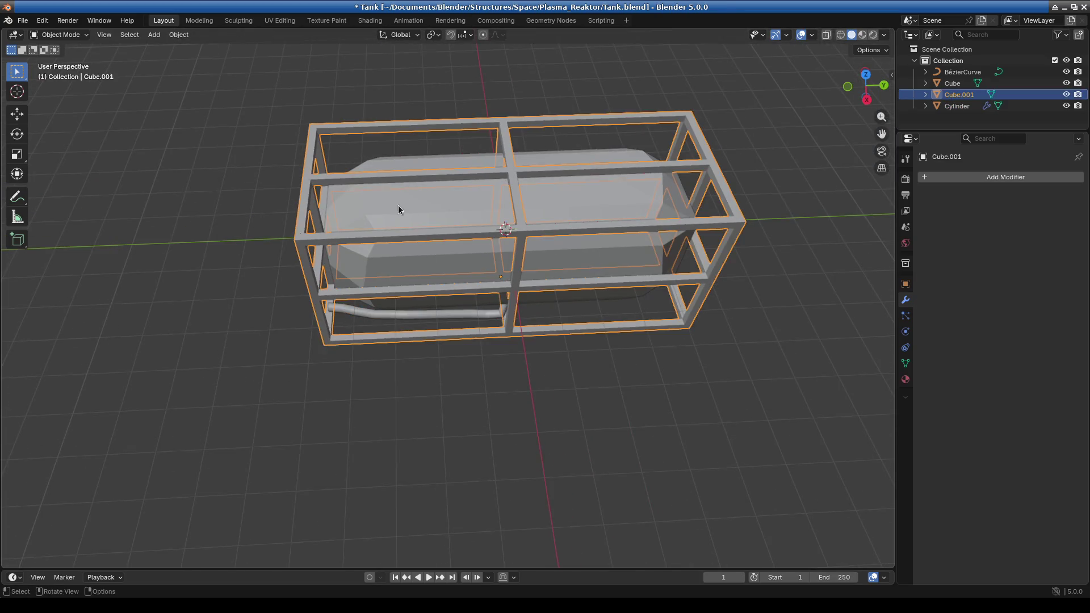
Enter Edit Mode on the tank frame and select only the upper side beam
left_click(54, 37)
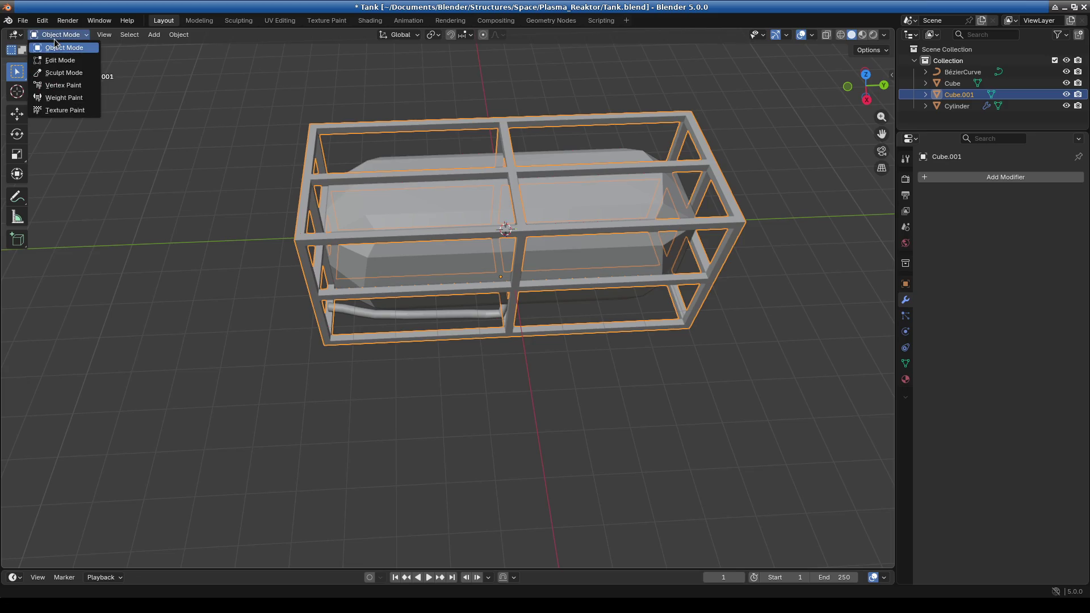
left_click(62, 60)
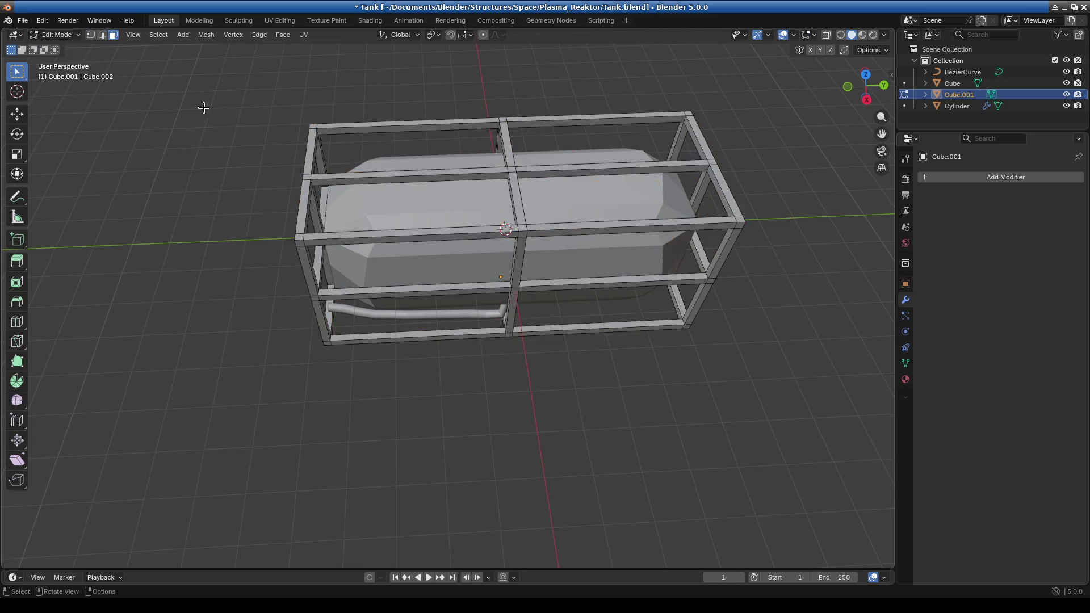
left_click(394, 180)
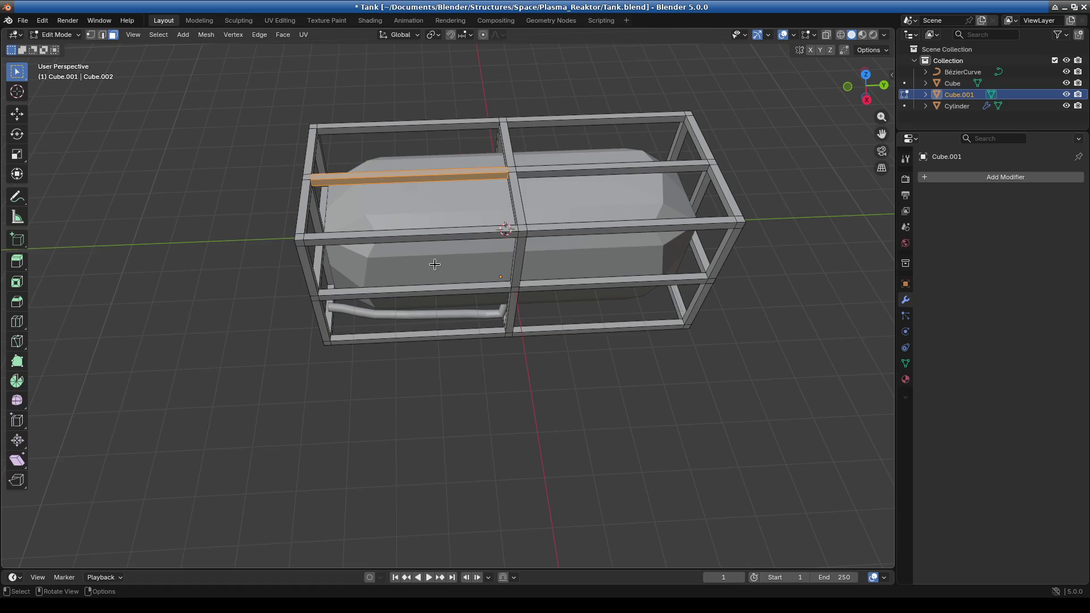
middle_click_drag(435, 264, 539, 236)
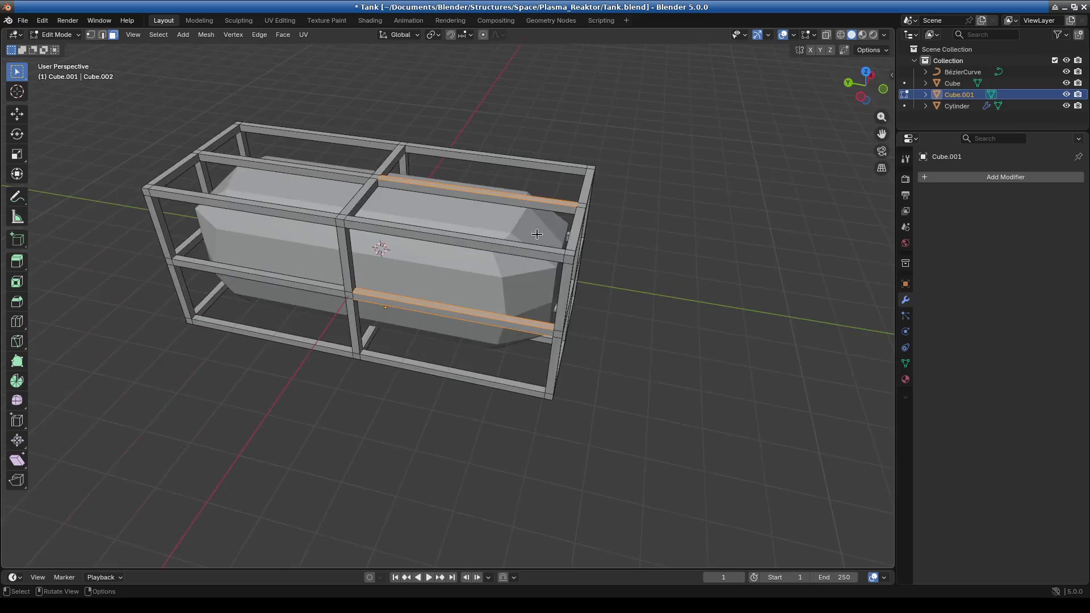
scroll(540, 235, "up", 6)
middle_click_drag(540, 160, 531, 248, "shift")
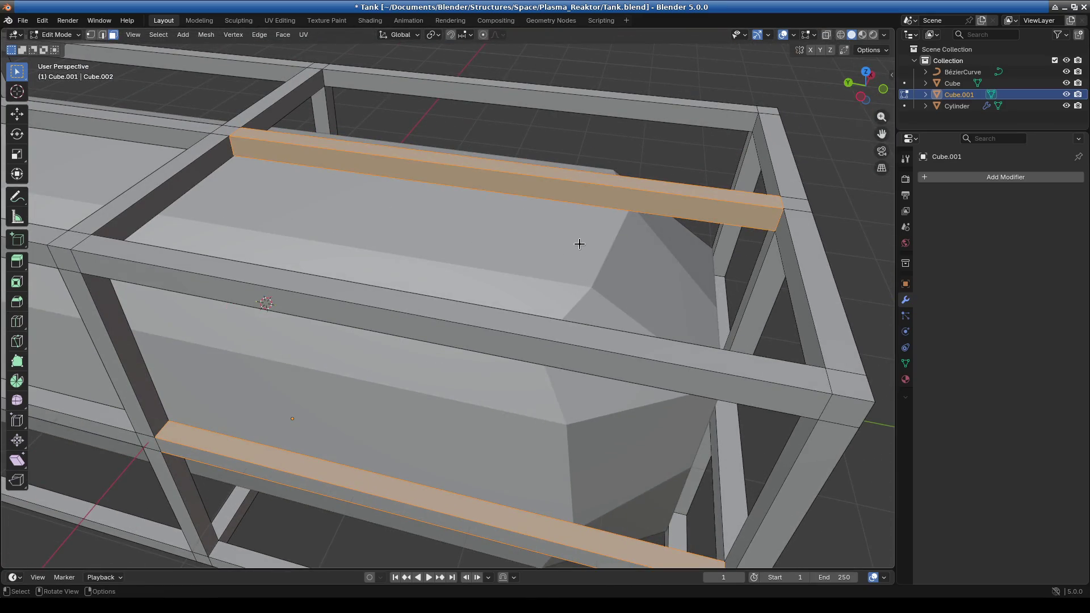
left_click(539, 188)
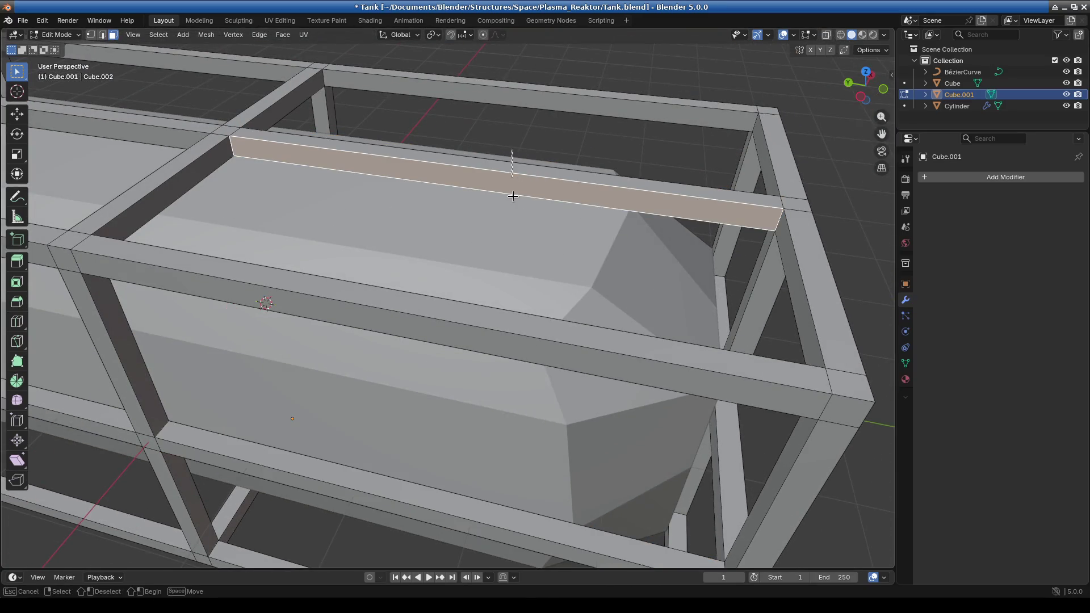
mouse_move(588, 202)
middle_mouse_down()
mouse_move(438, 229)
mouse_move(336, 167)
mouse_move(539, 136)
middle_mouse_up()
scroll(337, 167, "down", 4)
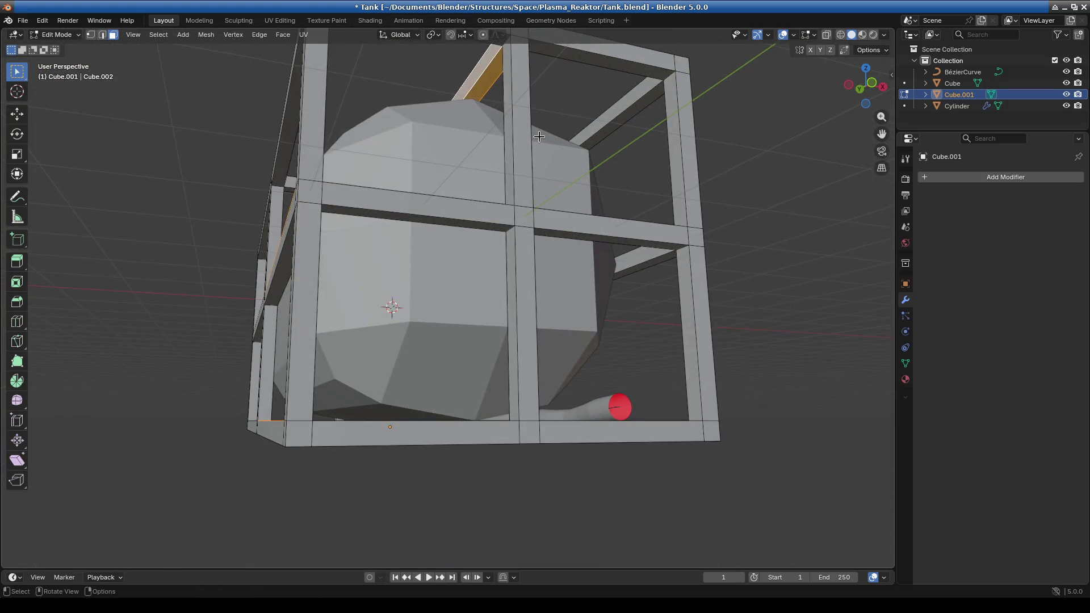
Try deleting the selected beam, undo it, and zoom closer on the top rail
key("x")
left_click(502, 121)
mouse_move(502, 121)
middle_mouse_down()
mouse_move(523, 202)
mouse_move(470, 185)
mouse_move(479, 309)
middle_mouse_up()
key("ctrl+z")
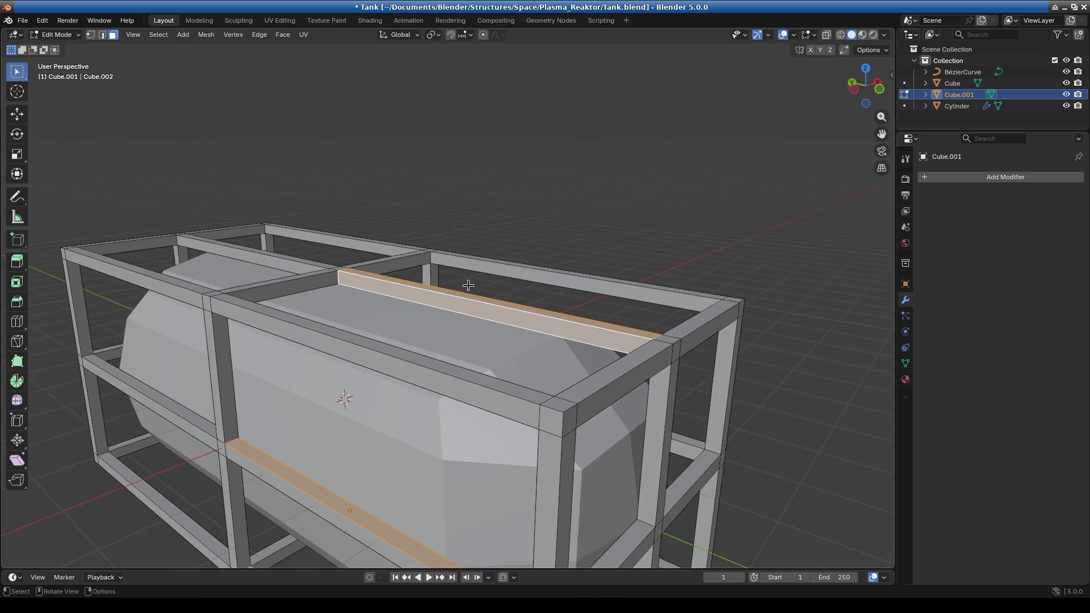
scroll(469, 284, "down", 2)
scroll(462, 397, "down", 1)
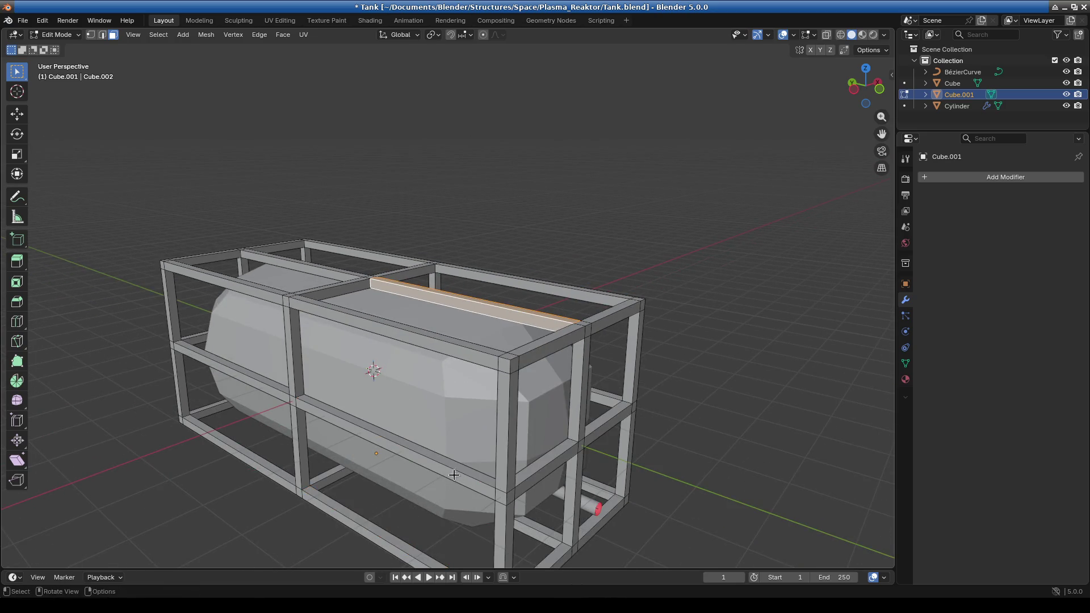
middle_click_drag(459, 477, 506, 427)
scroll(506, 427, "up", 3)
scroll(506, 427, "up", 2)
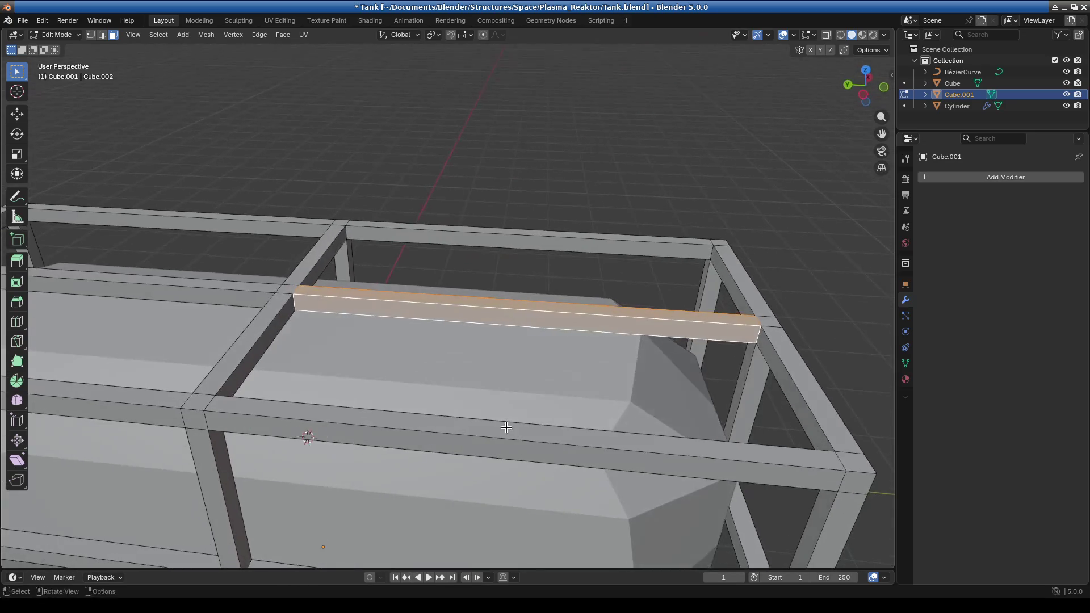
Delete the top side rail's faces with X > Faces after one more undo
key("x")
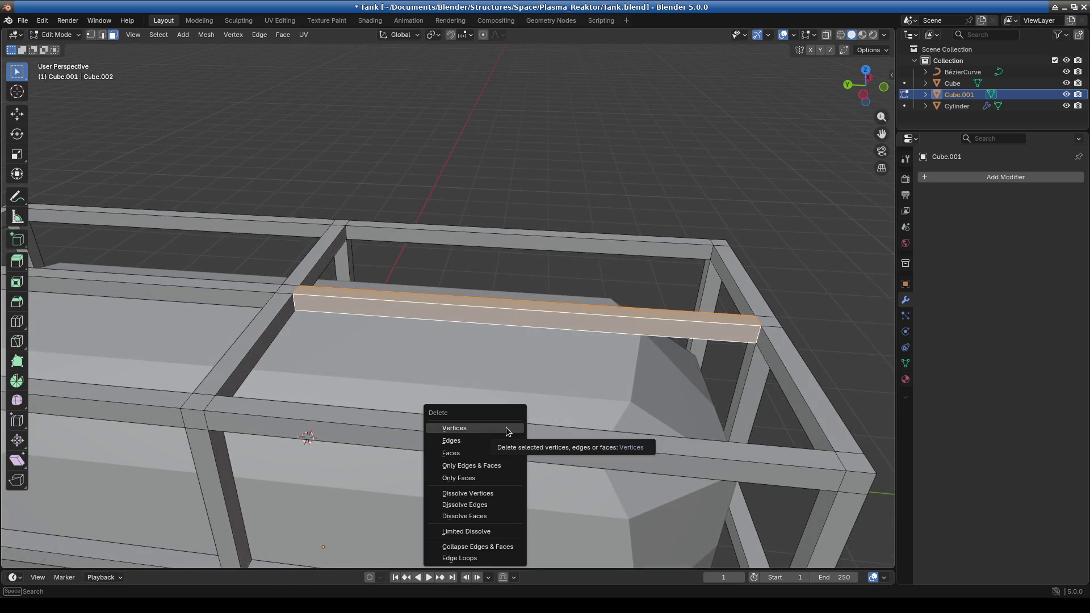
left_click(506, 427)
key("ctrl+z")
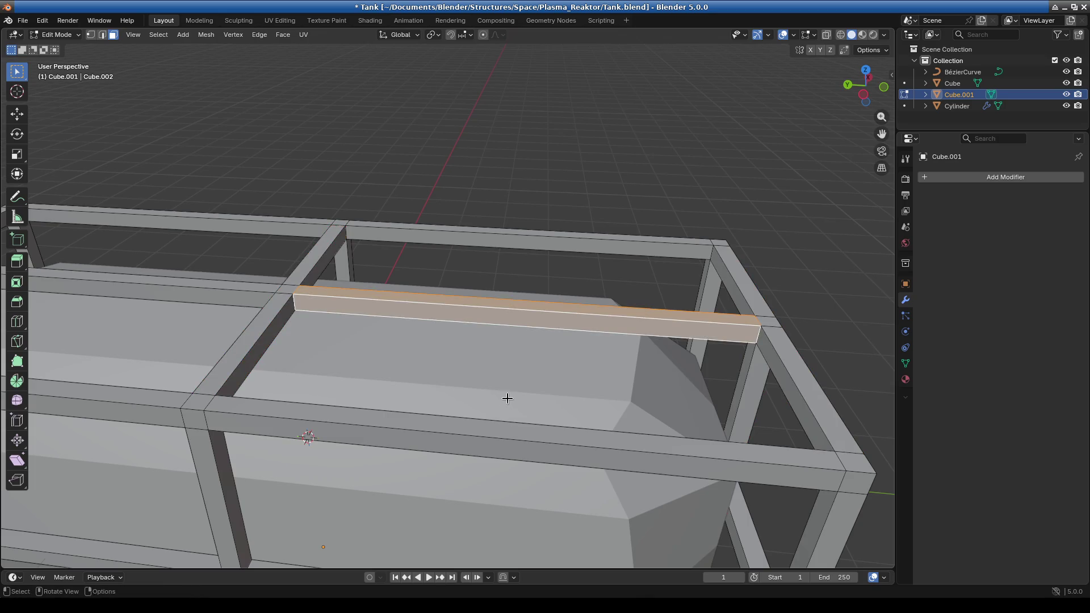
key("x")
left_click(511, 419)
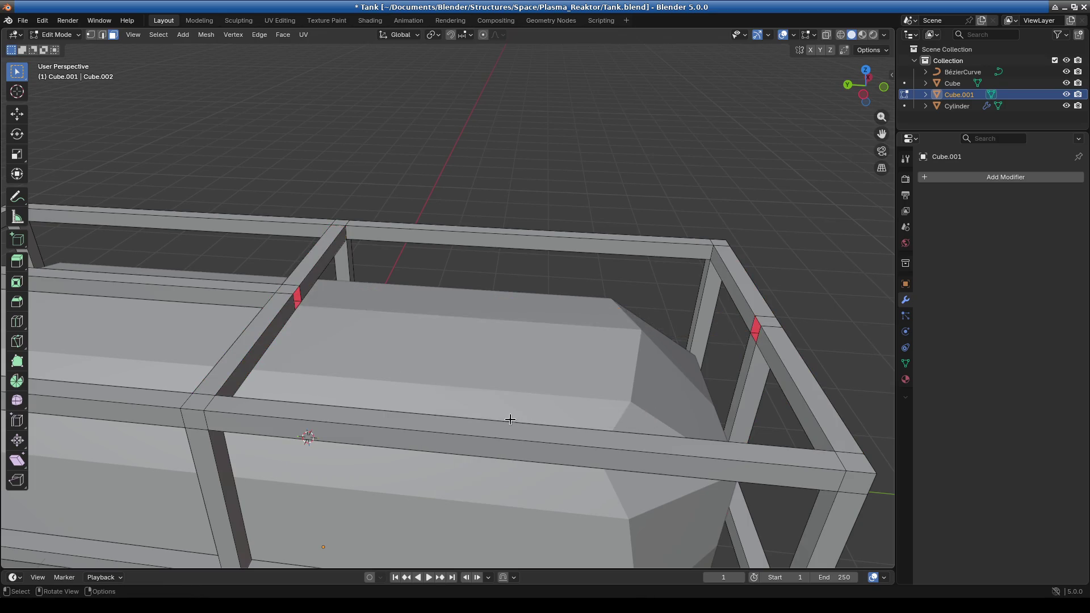
Return the tank frame to Object Mode, viewed nearly top-down
mouse_move(459, 355)
middle_mouse_down()
mouse_move(353, 408)
mouse_move(401, 475)
mouse_move(158, 178)
middle_mouse_up()
left_click(56, 34)
left_click(54, 45)
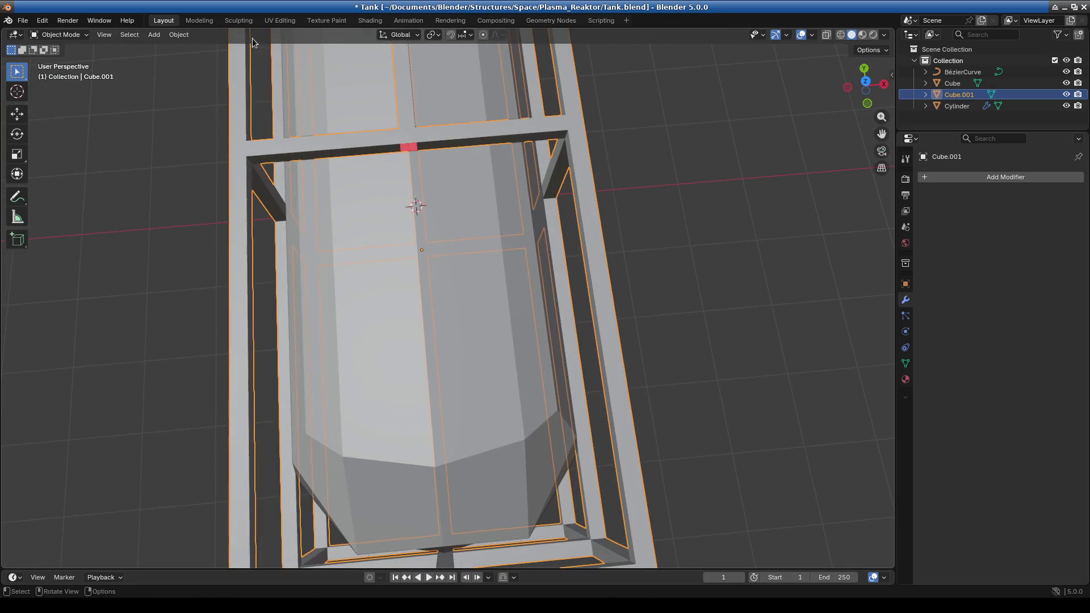
Add a mesh cylinder with 10 vertices
left_click(154, 35)
mouse_move(170, 48)
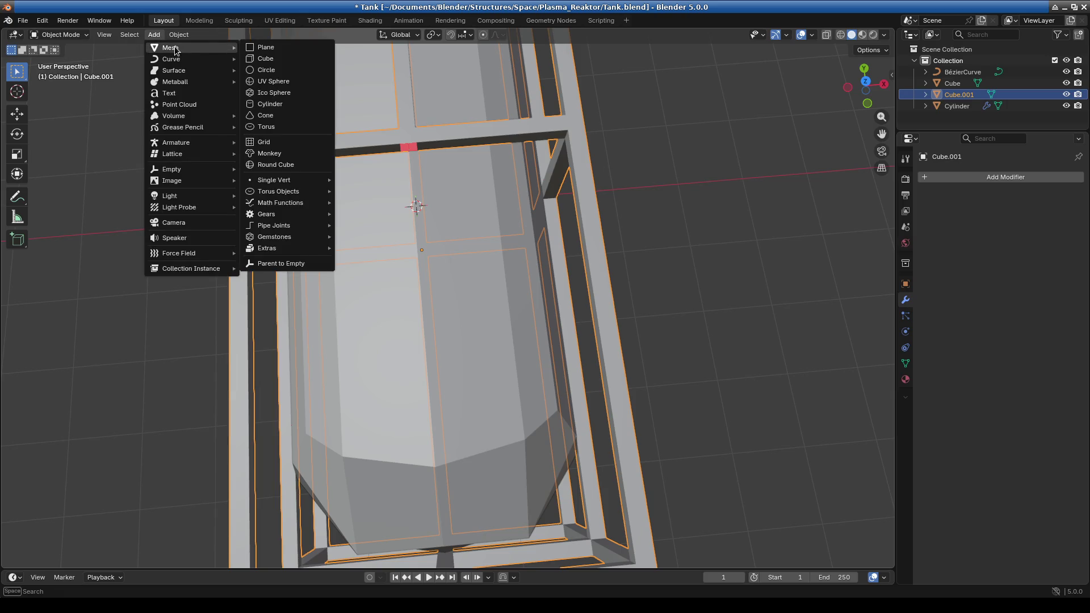
left_click(276, 104)
scroll(499, 241, "down", 1)
left_click(146, 422)
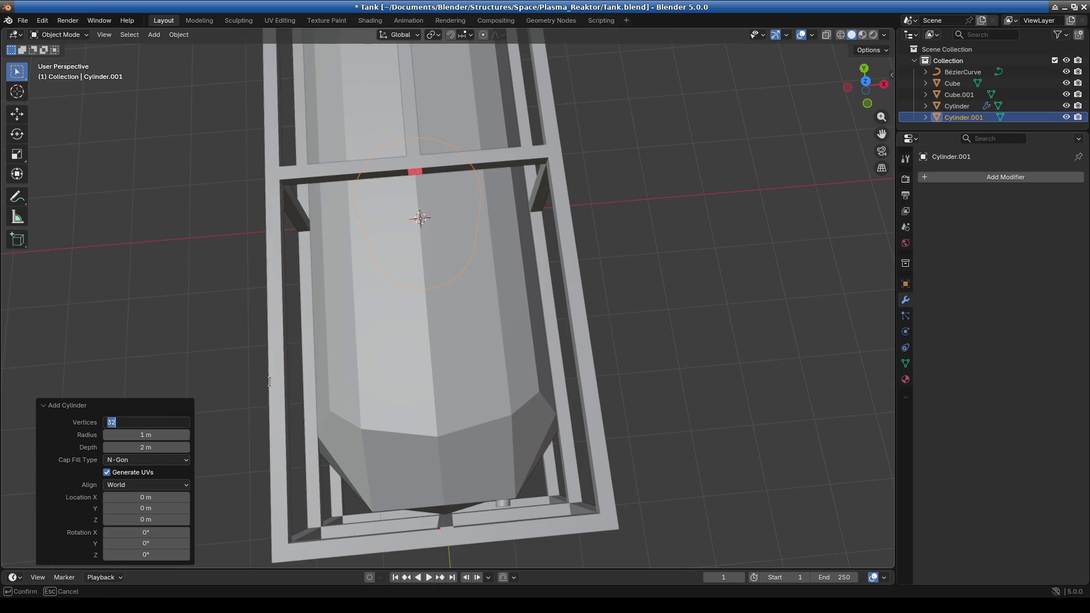
type("10")
key("Return")
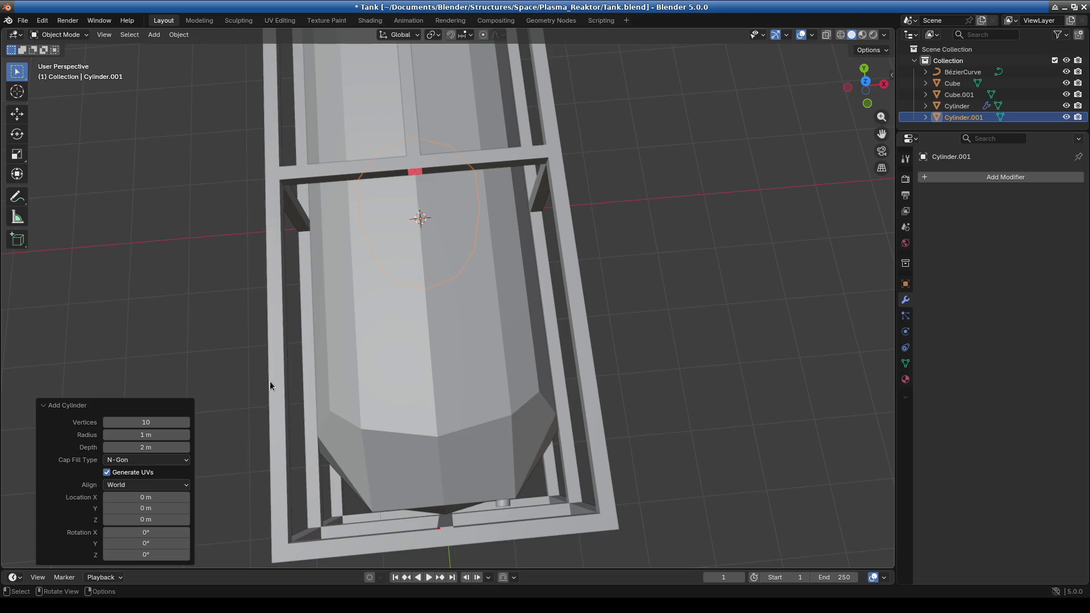
Raise the new cylinder along Z above the tank
key("g")
key("z")
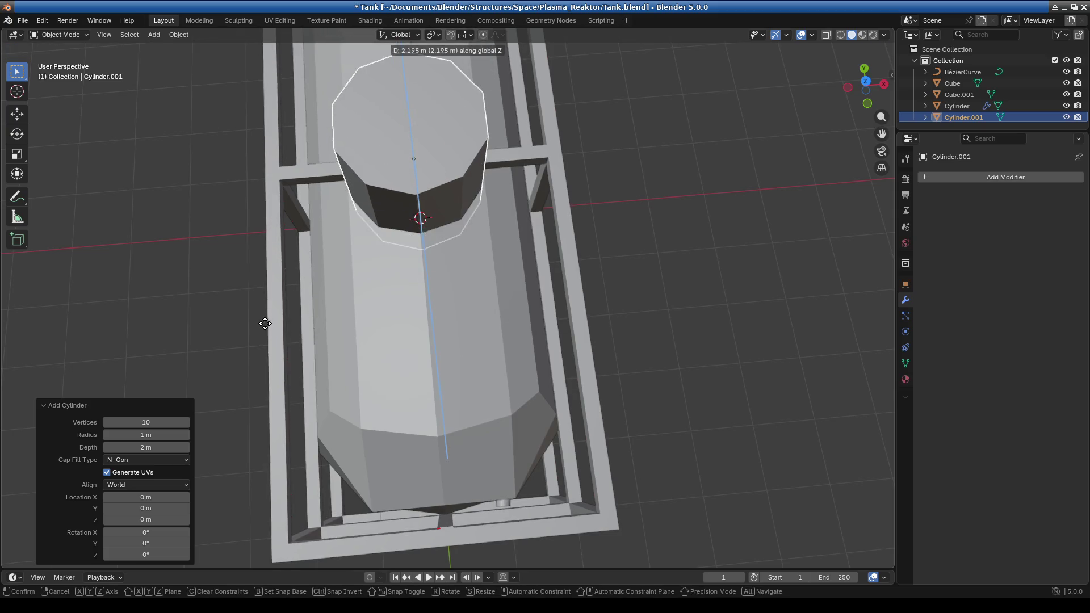
left_click(264, 328)
key("KP_1")
key("KP_3")
In Edit Mode, scale the cylinder to 0.44 and move it -1.9986 m in Y onto the tank top
left_click(58, 34)
left_click(57, 59)
key("s")
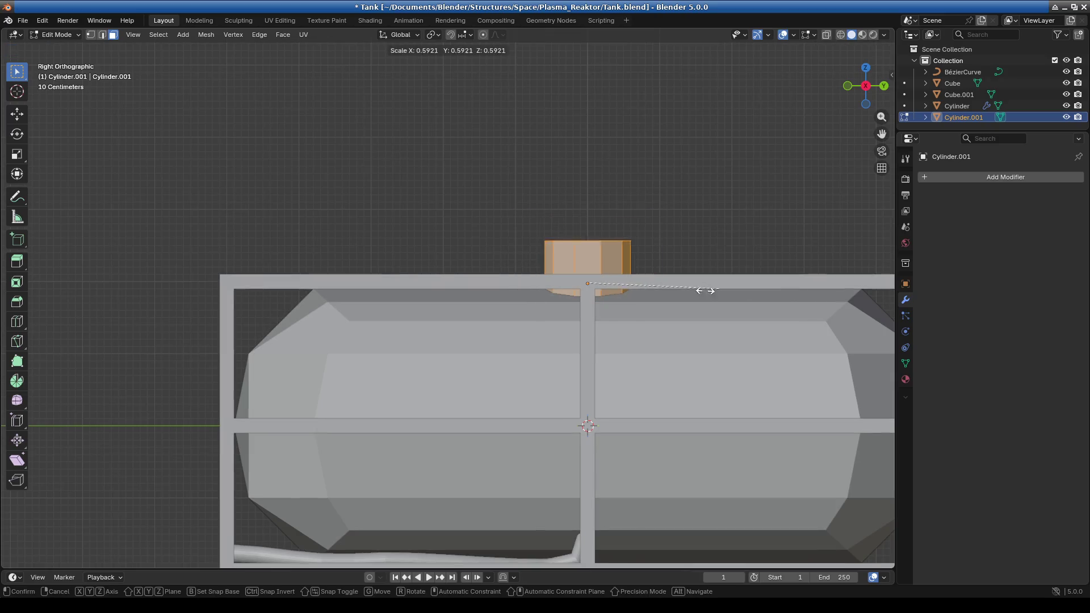
left_click(684, 289)
key("g")
key("y")
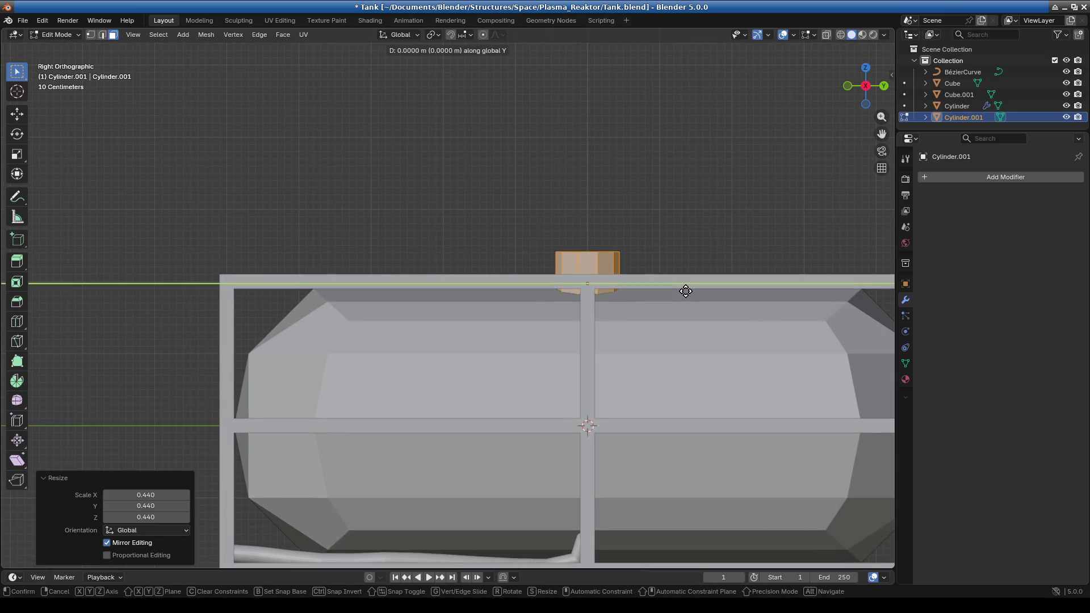
left_click(540, 282)
mouse_move(540, 282)
middle_mouse_down()
mouse_move(580, 380)
mouse_move(627, 346)
middle_mouse_up()
scroll(627, 346, "up", 3)
key("KP_1")
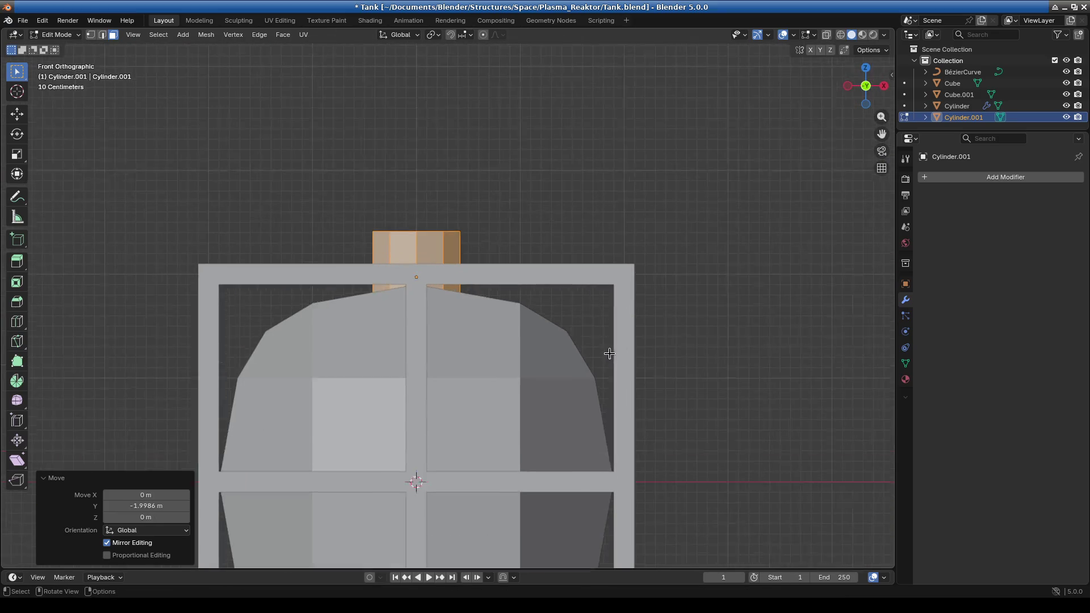
Lower the nozzle cylinder's top vertices along Z
scroll(619, 348, "up", 3)
left_click_drag(295, 199, 640, 285)
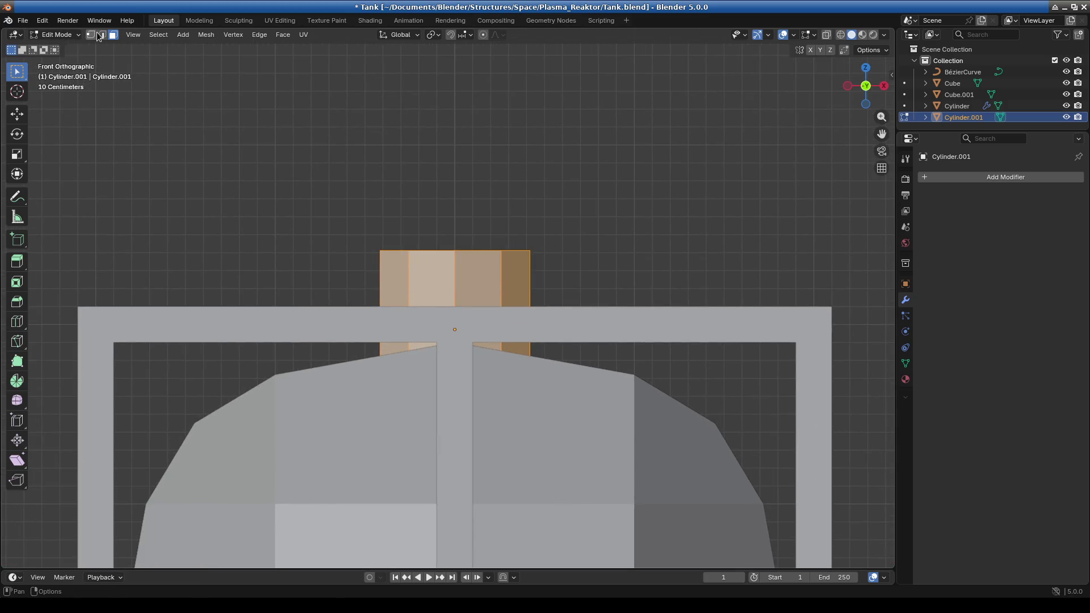
left_click_drag(223, 160, 635, 283, "ctrl")
key("g")
key("z")
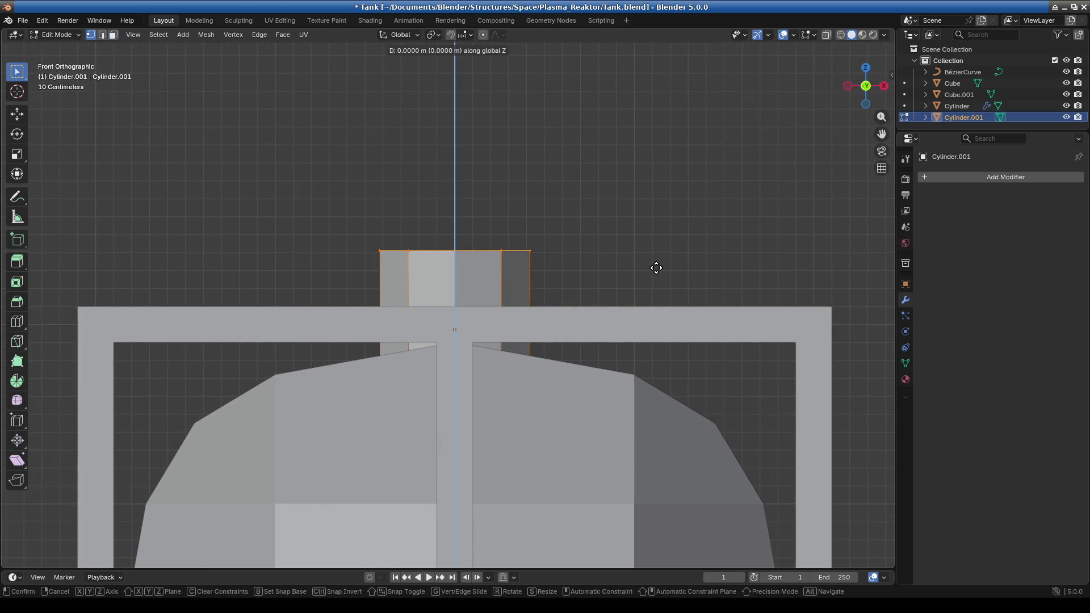
left_click(653, 324)
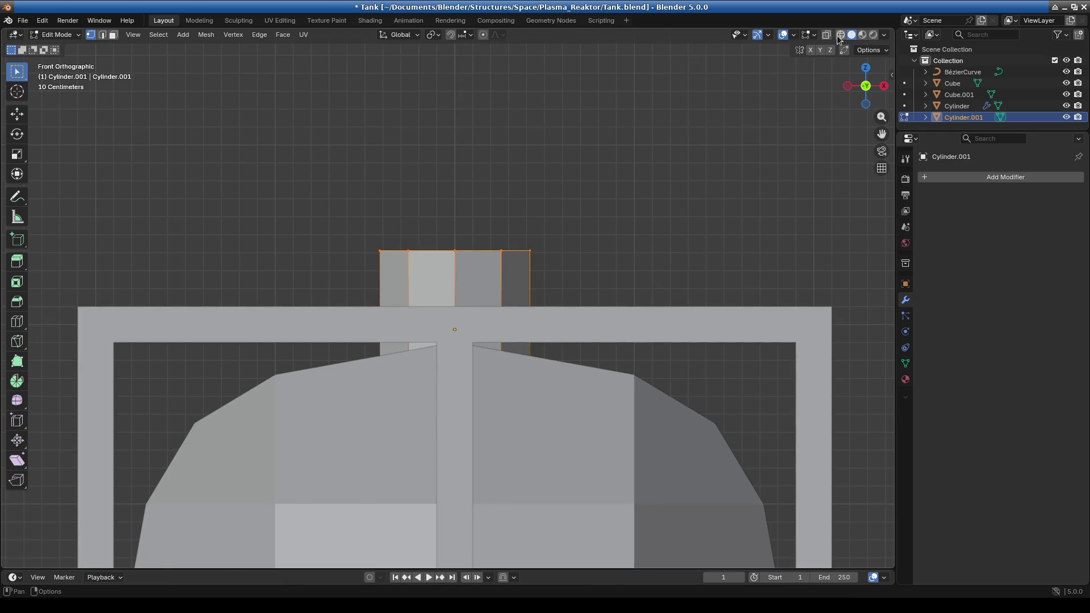
key("alt+z")
key("ctrl+z")
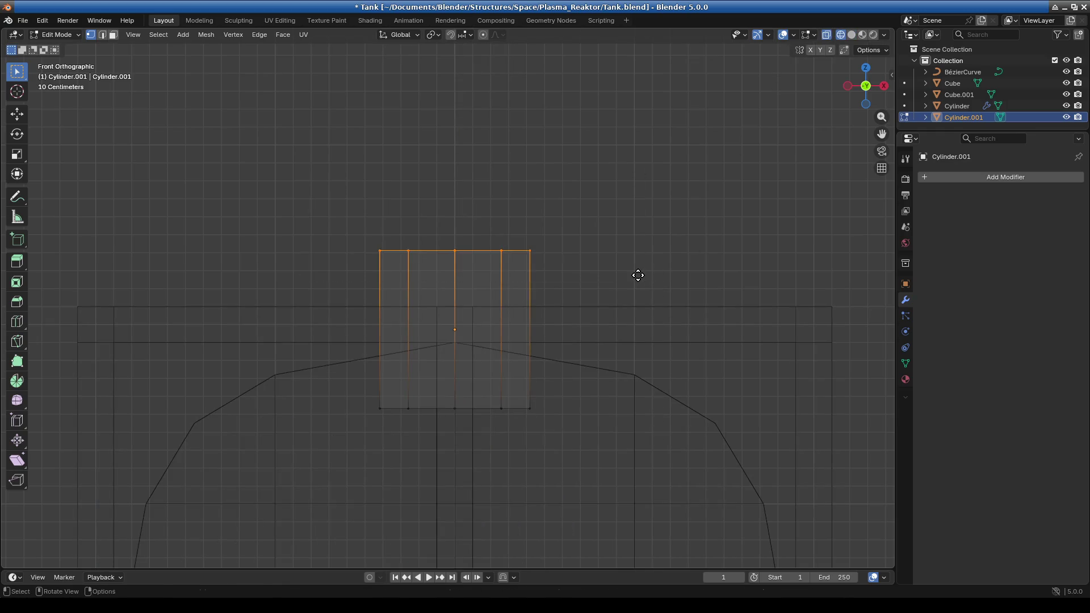
key("g")
key("z")
left_click(637, 342)
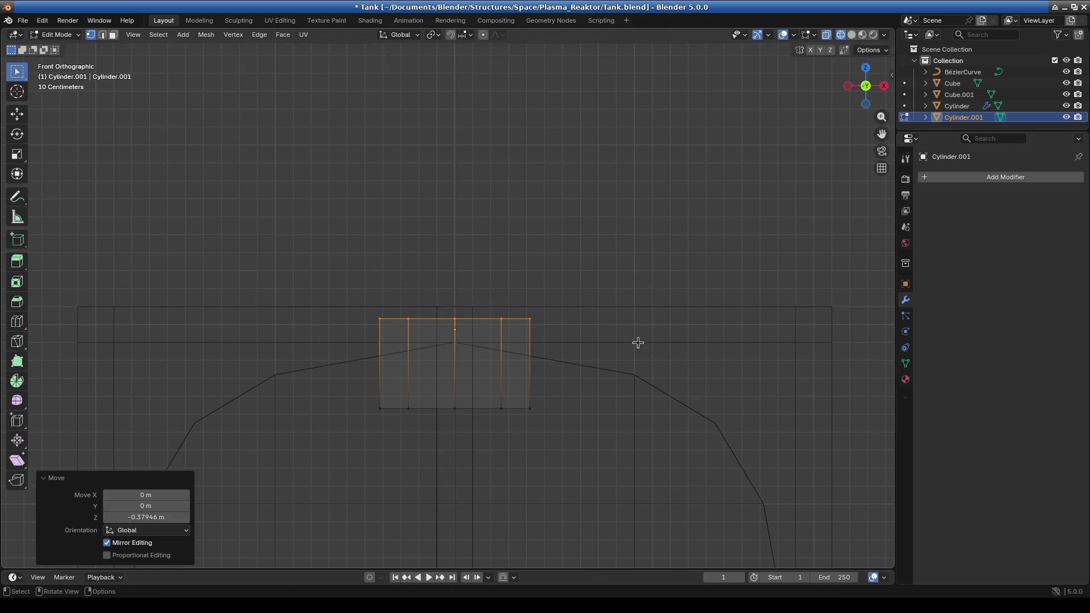
Raise the cylinder's bottom vertices 0.18 m along Z into a short stub
left_click_drag(336, 408, 611, 453)
key("g")
key("z")
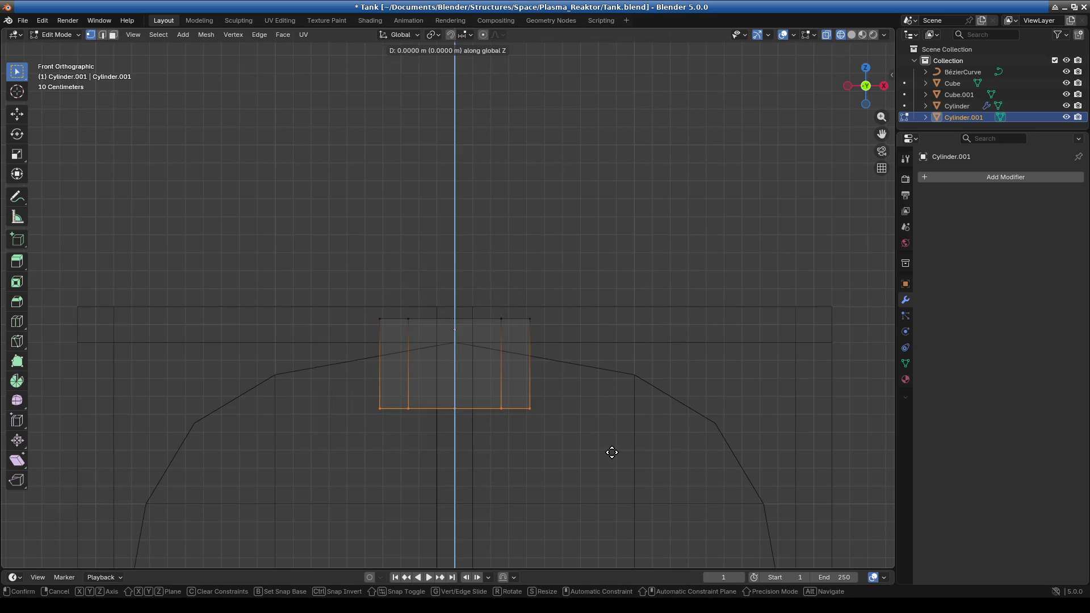
left_click(617, 418)
mouse_move(613, 414)
middle_mouse_down()
mouse_move(482, 390)
mouse_move(401, 324)
middle_mouse_up()
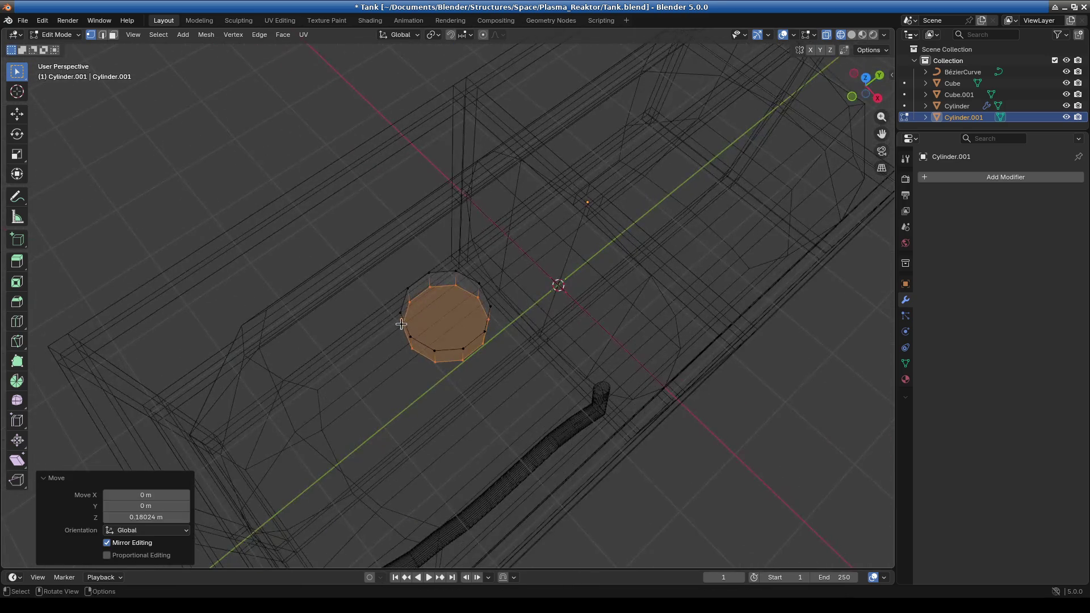
Select the cylinder's top face and extrude it upward
left_click(113, 34)
left_click(450, 316)
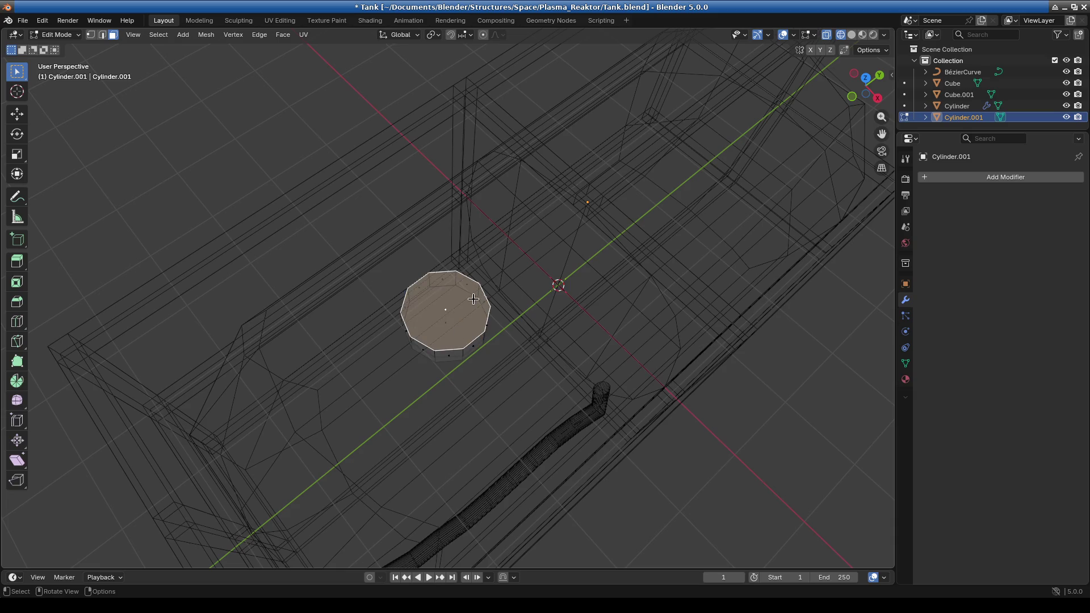
key("shift+z")
mouse_move(557, 284)
middle_mouse_down()
mouse_move(611, 280)
mouse_move(560, 402)
middle_mouse_up()
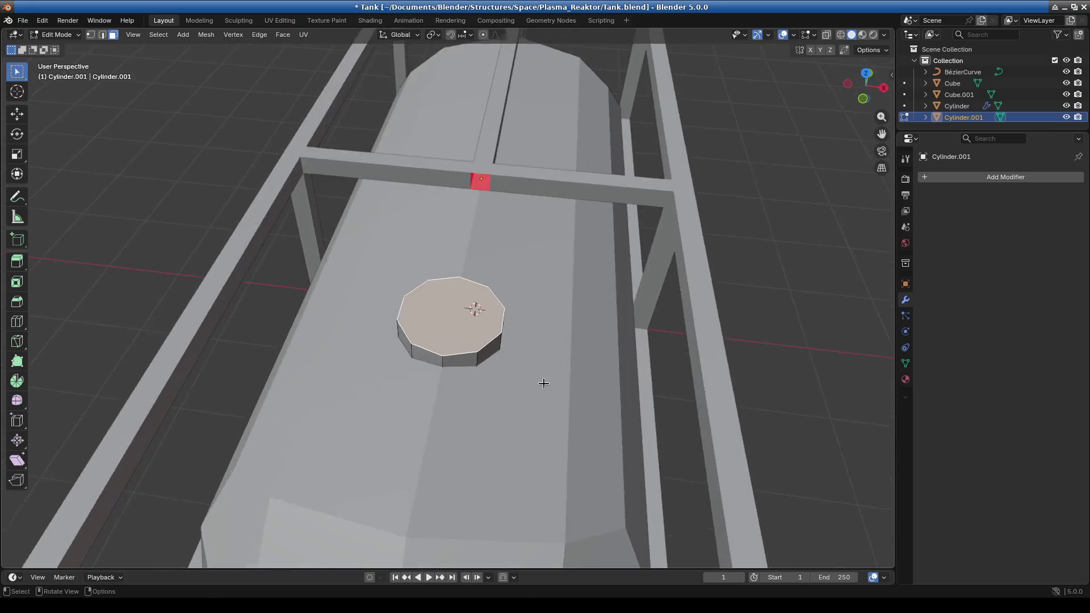
key("KP_1")
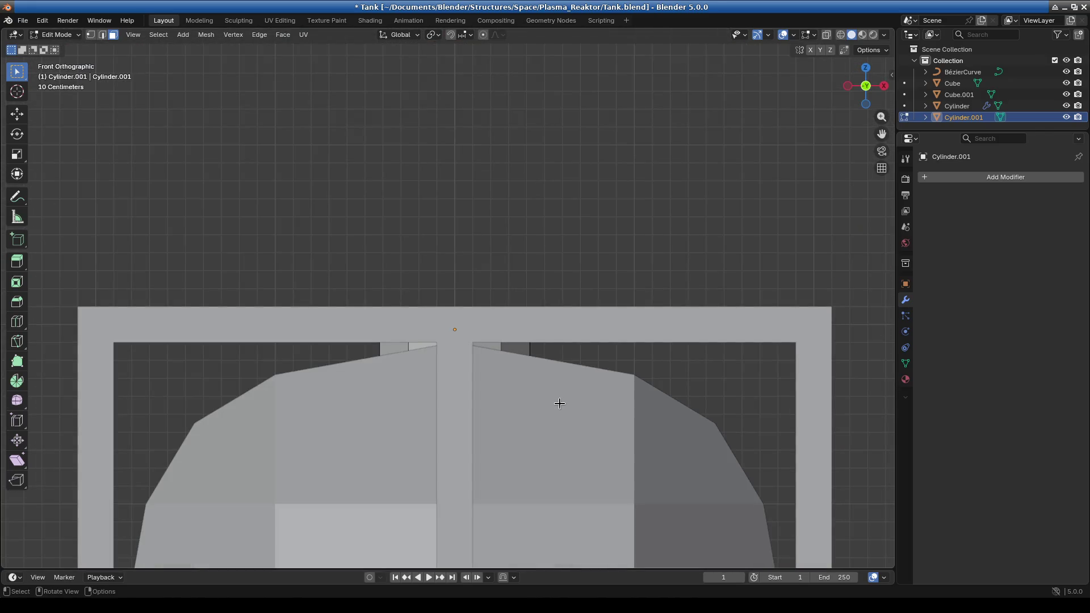
key("KP_3")
key("KP_7")
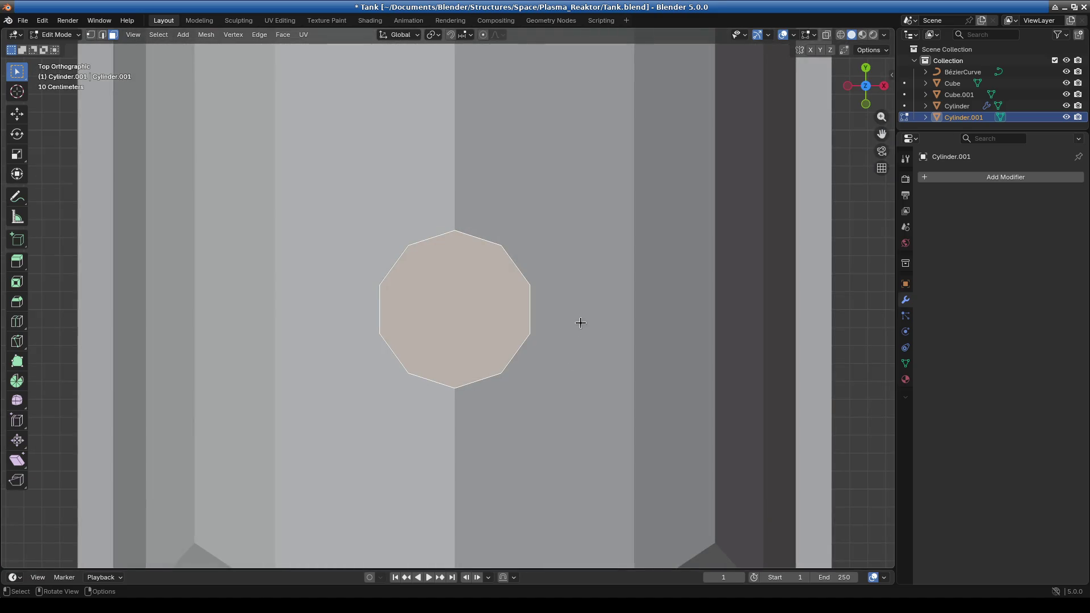
key("KP_1")
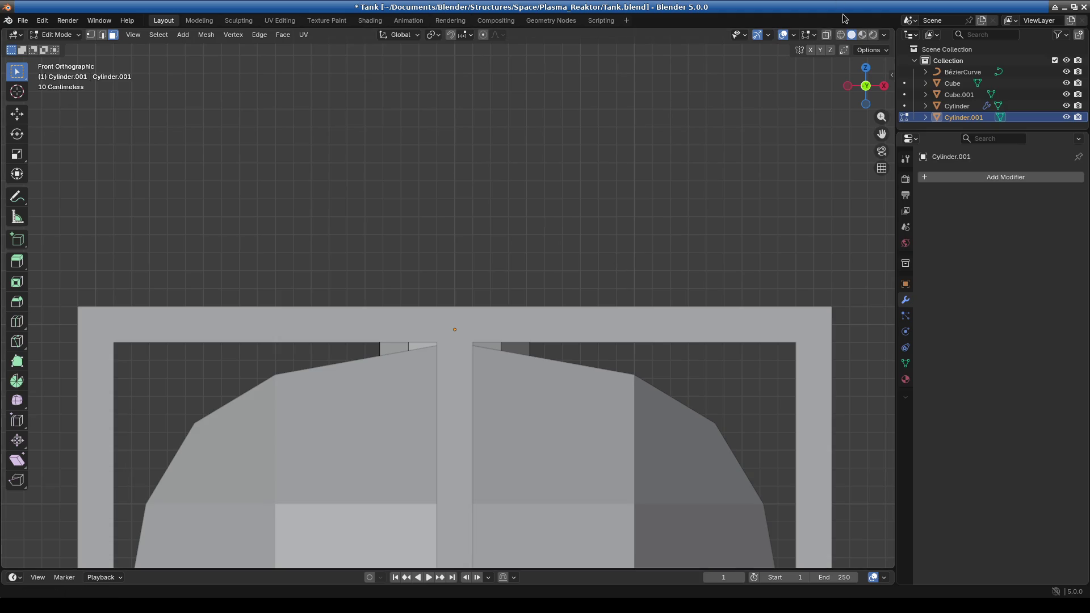
key("alt+z")
key("e")
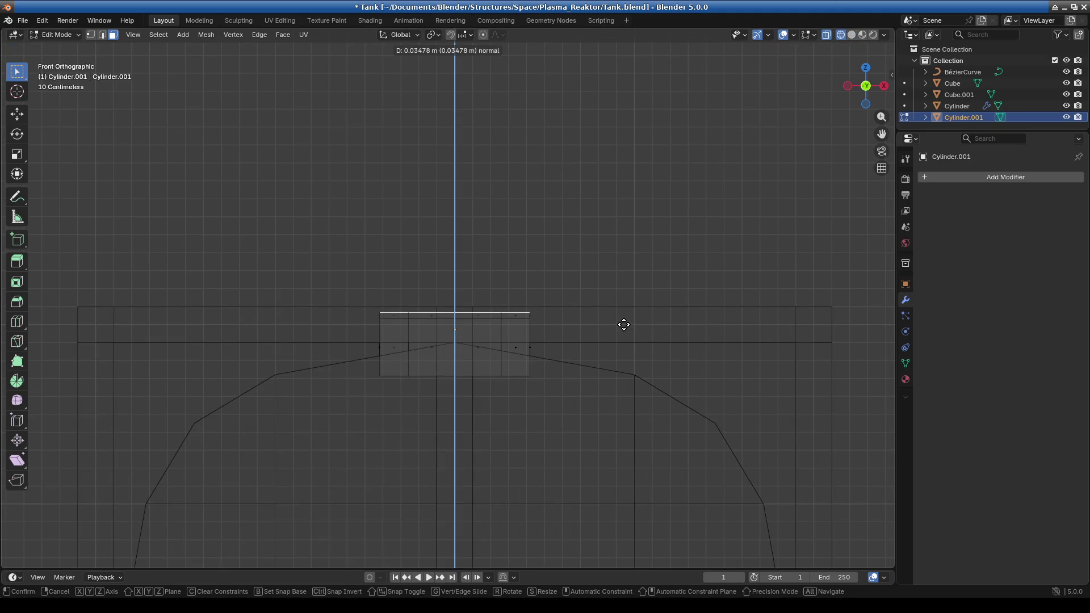
left_click(623, 324)
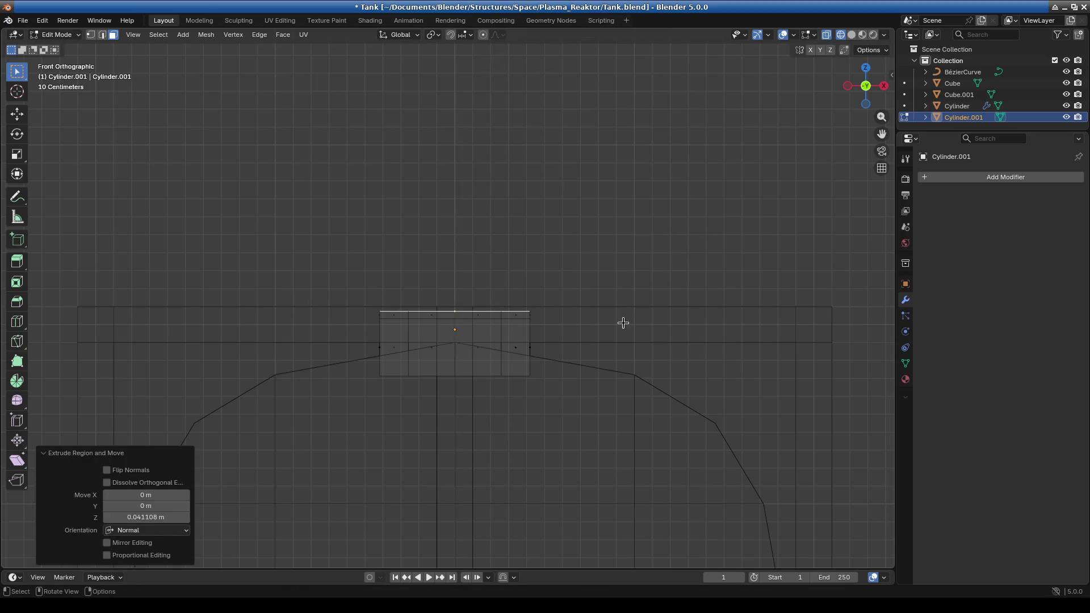
key("KP_3")
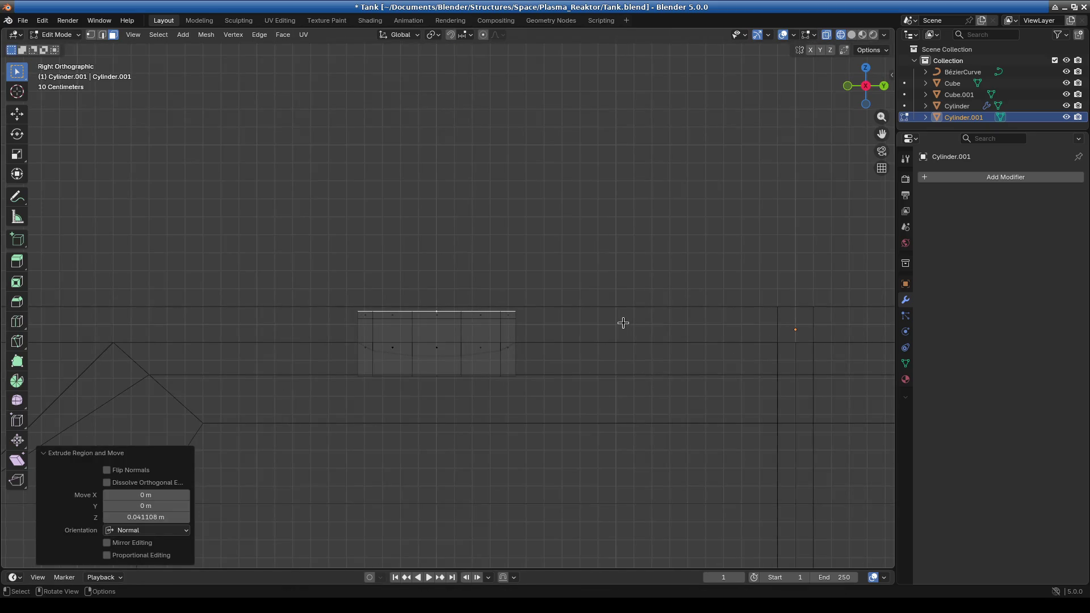
key("KP_7")
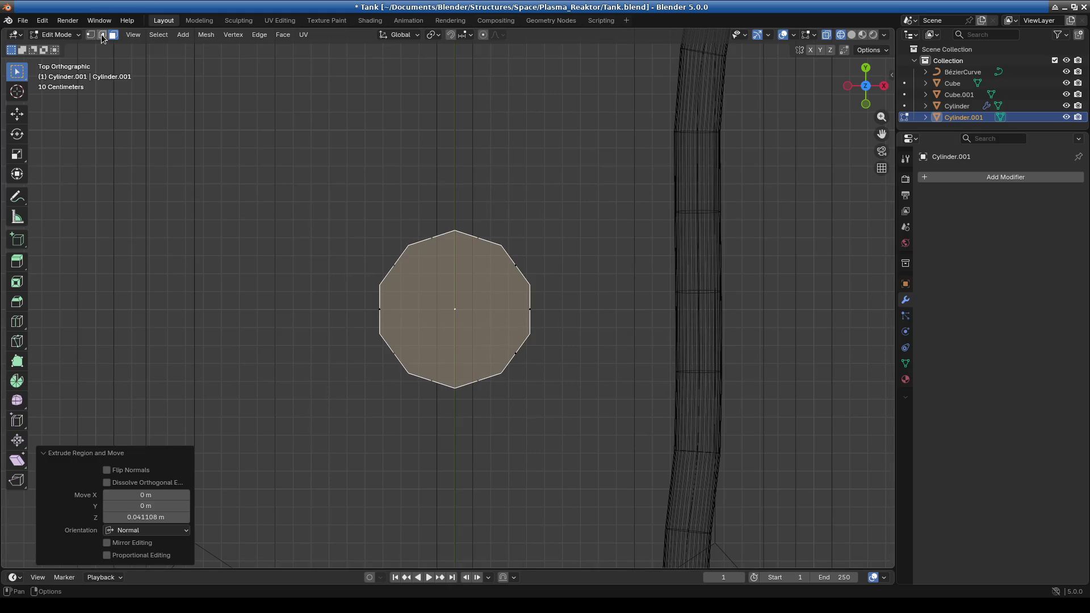
Extrude the top ring of faces in place and scale it out to 1.148 as a flange lip
left_click(102, 35)
left_click(113, 35)
middle_click_drag(241, 145, 452, 461)
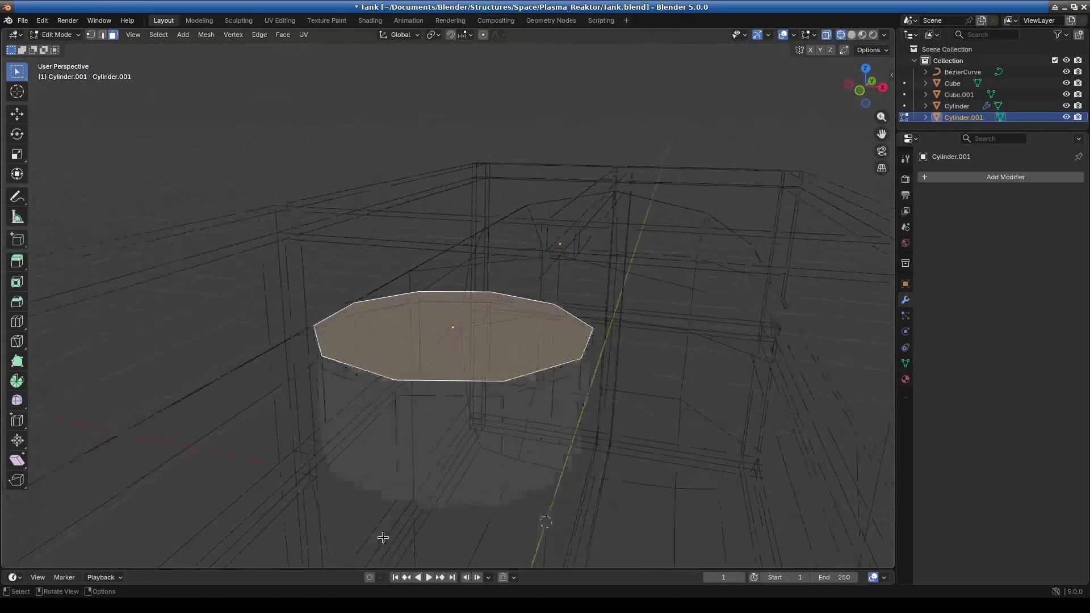
left_click(531, 340, "alt+shift")
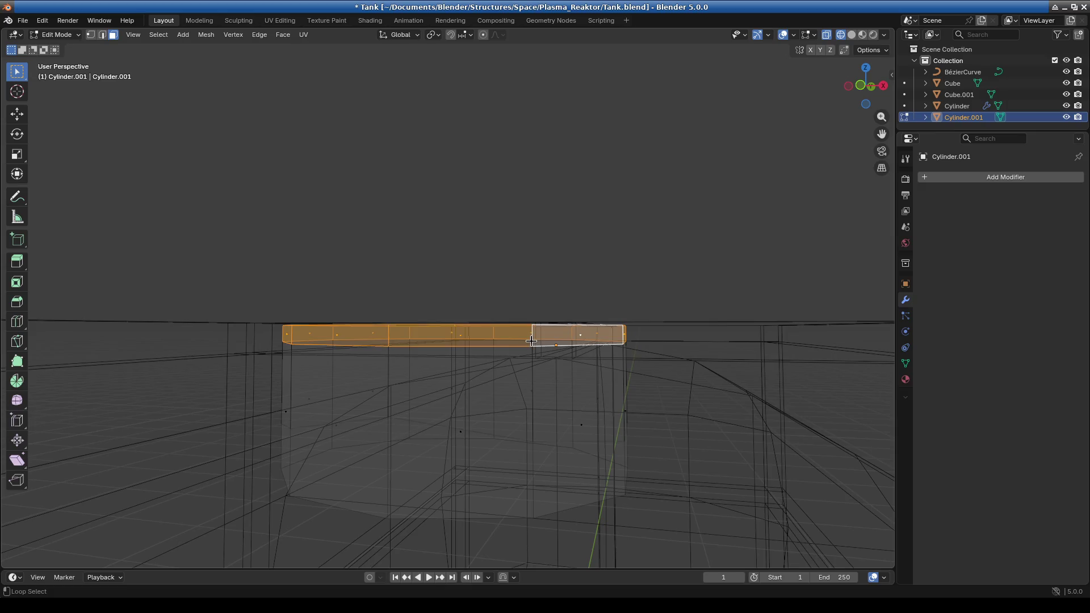
middle_click_drag(533, 389, 548, 439)
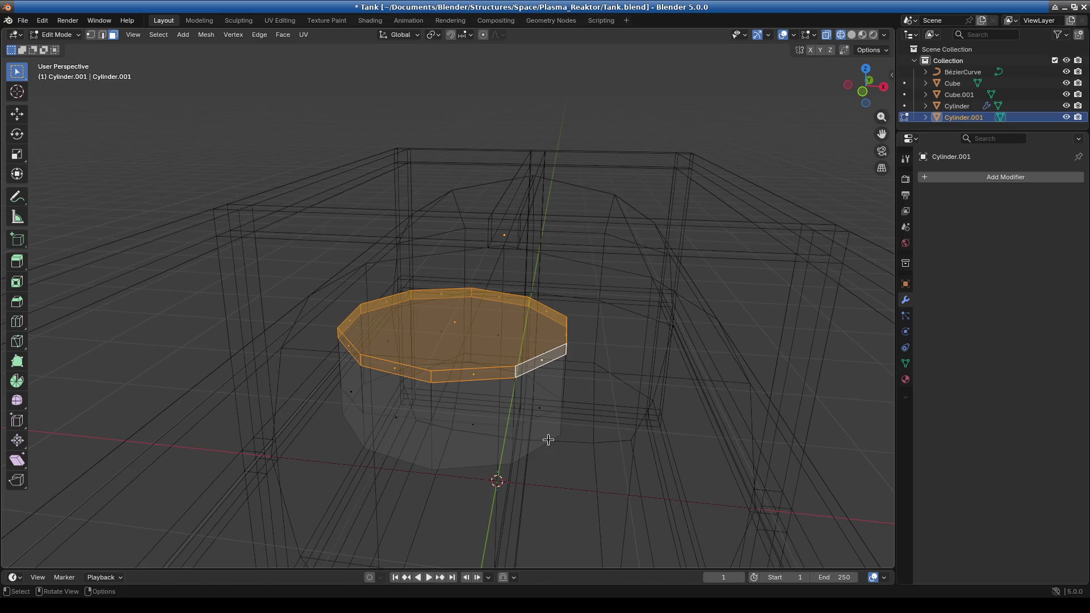
key("e")
key("Escape")
key("s")
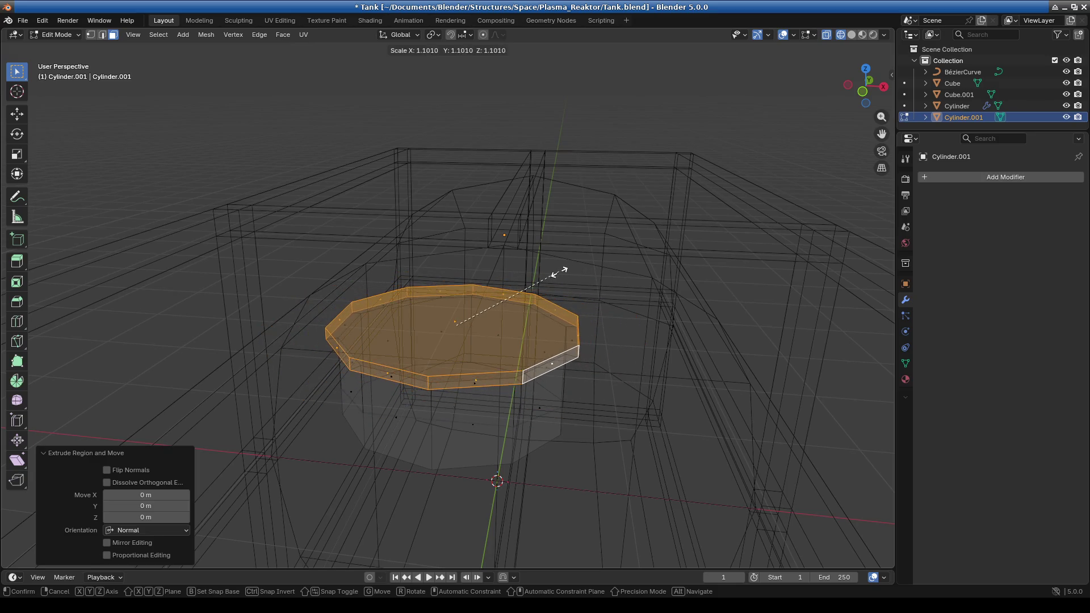
left_click(564, 271)
mouse_move(480, 359)
middle_mouse_down()
mouse_move(464, 406)
mouse_move(461, 392)
middle_mouse_up()
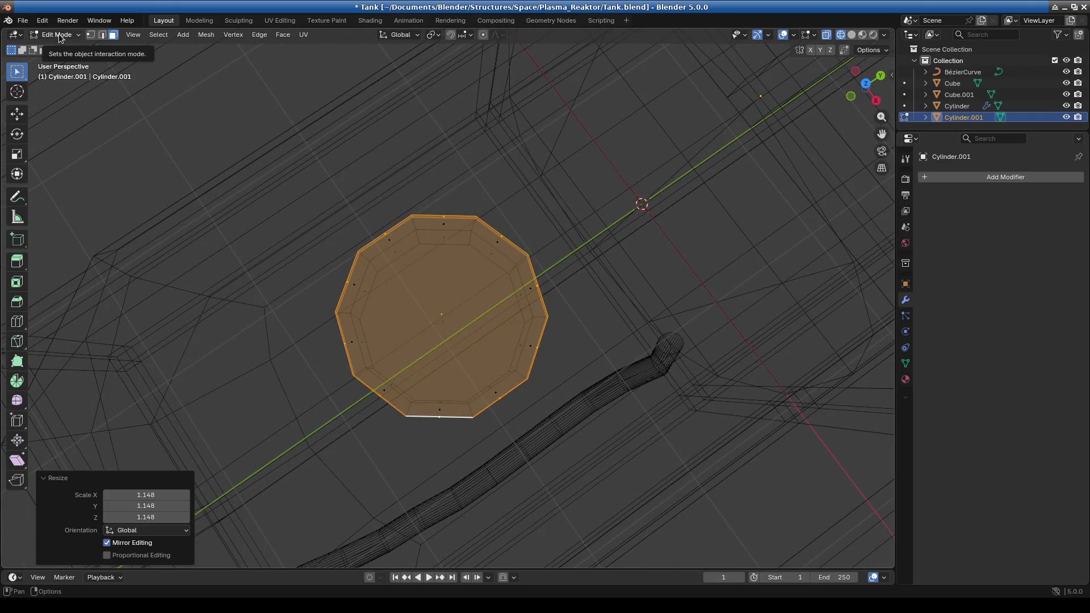
left_click(441, 277)
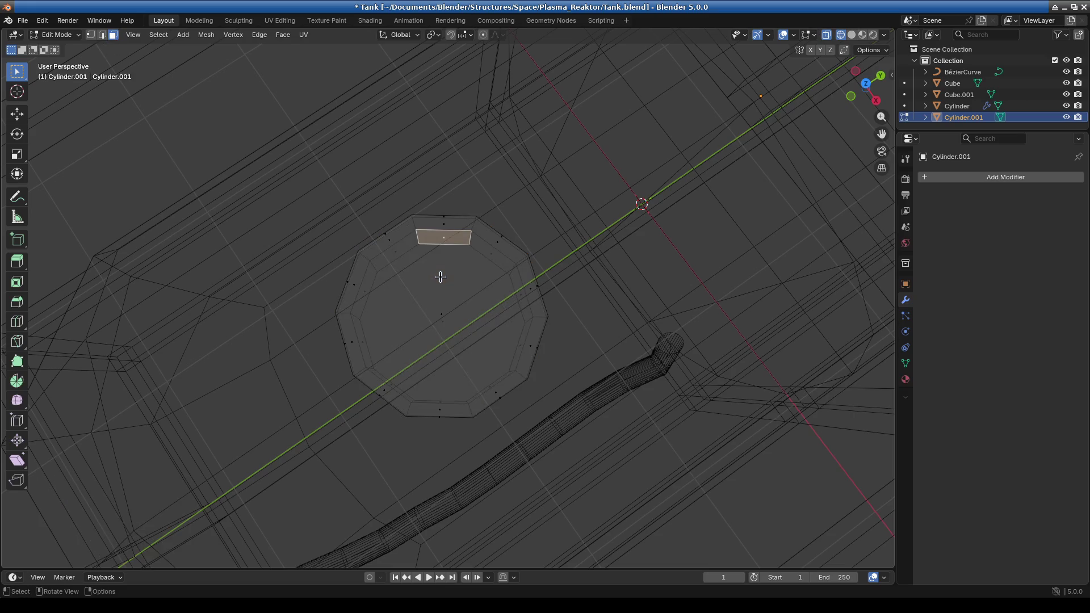
Delete the nozzle's top cap face
left_click(442, 307)
mouse_move(442, 307)
middle_mouse_down()
mouse_move(567, 211)
mouse_move(485, 256)
mouse_move(540, 414)
mouse_move(489, 368)
middle_mouse_up()
key("e")
key("x")
left_click(489, 243)
Inset all the nozzle's faces by 0.0848 m to form a rim
key("a")
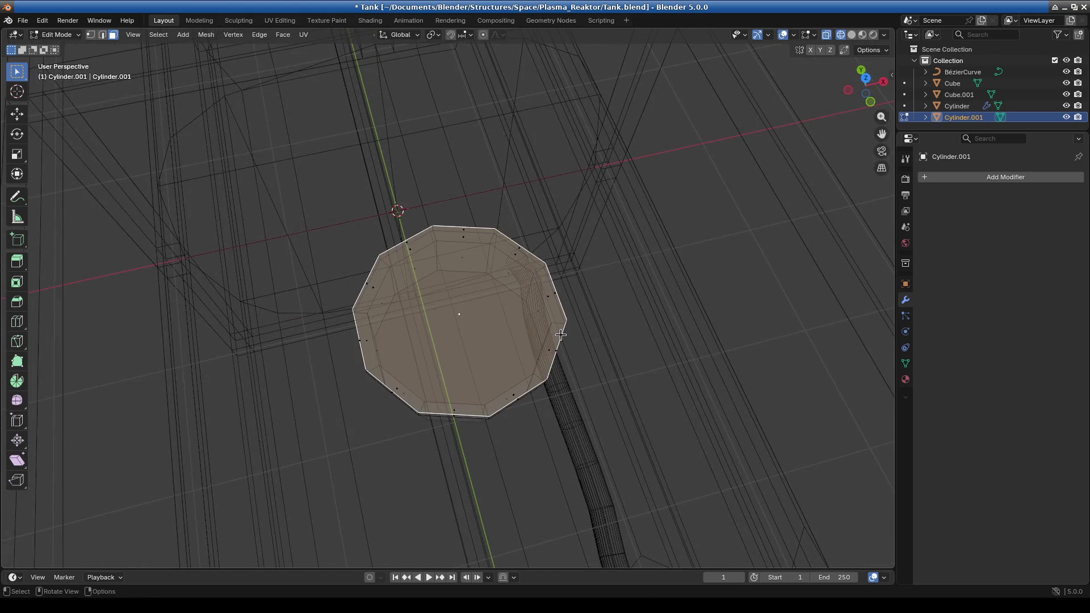
key("i")
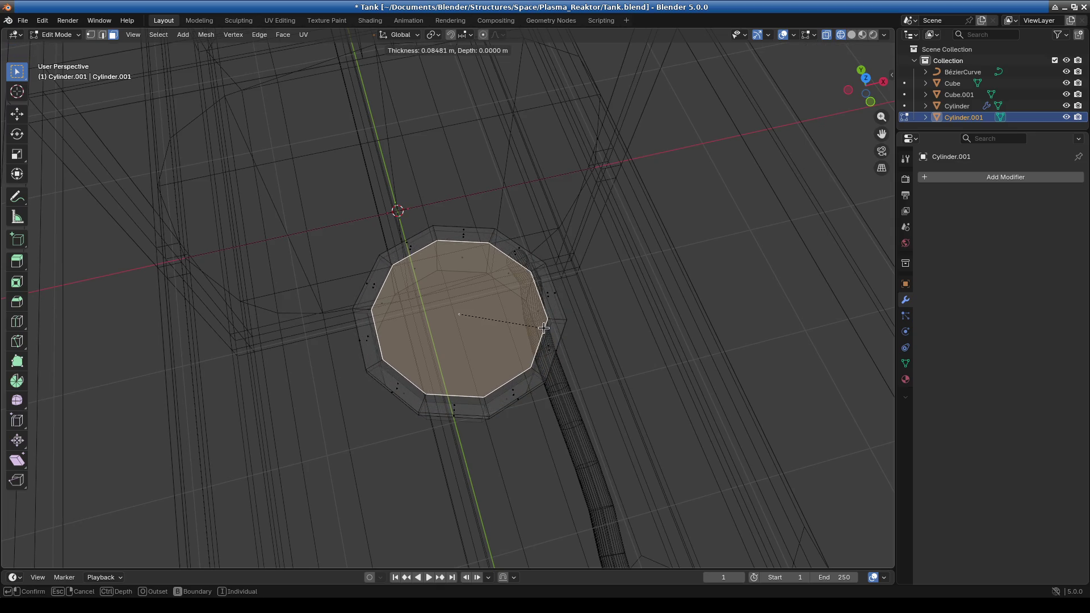
left_click(544, 327)
mouse_move(543, 327)
middle_mouse_down()
mouse_move(537, 358)
mouse_move(576, 316)
middle_mouse_up()
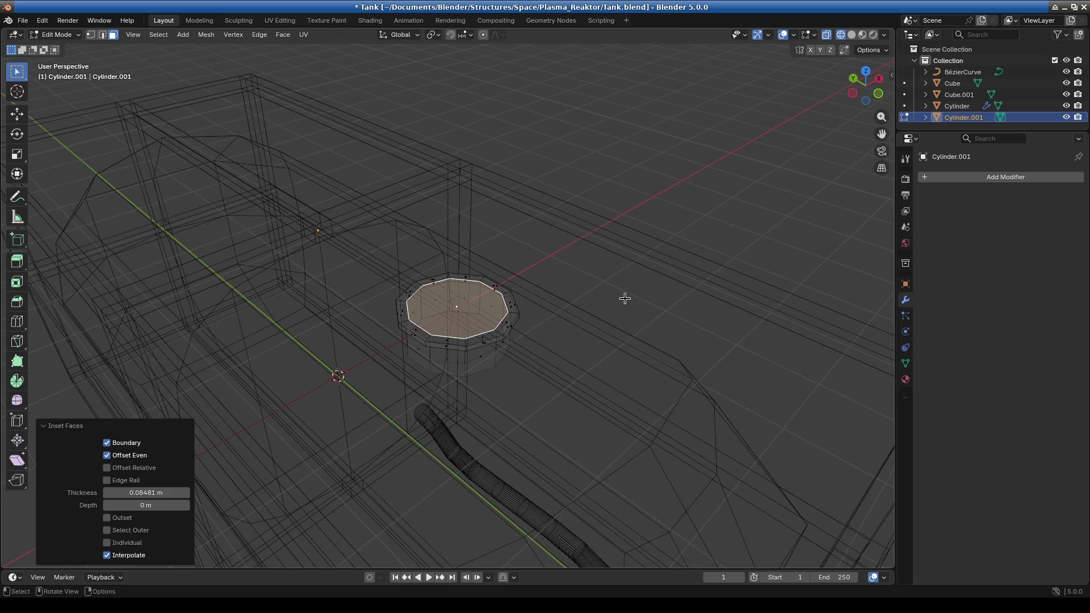
key("KP_1")
scroll(624, 298, "up", 3)
scroll(622, 297, "up", 2)
Lower the top rim faces 0.035 m along Z
left_click_drag(201, 255, 750, 390)
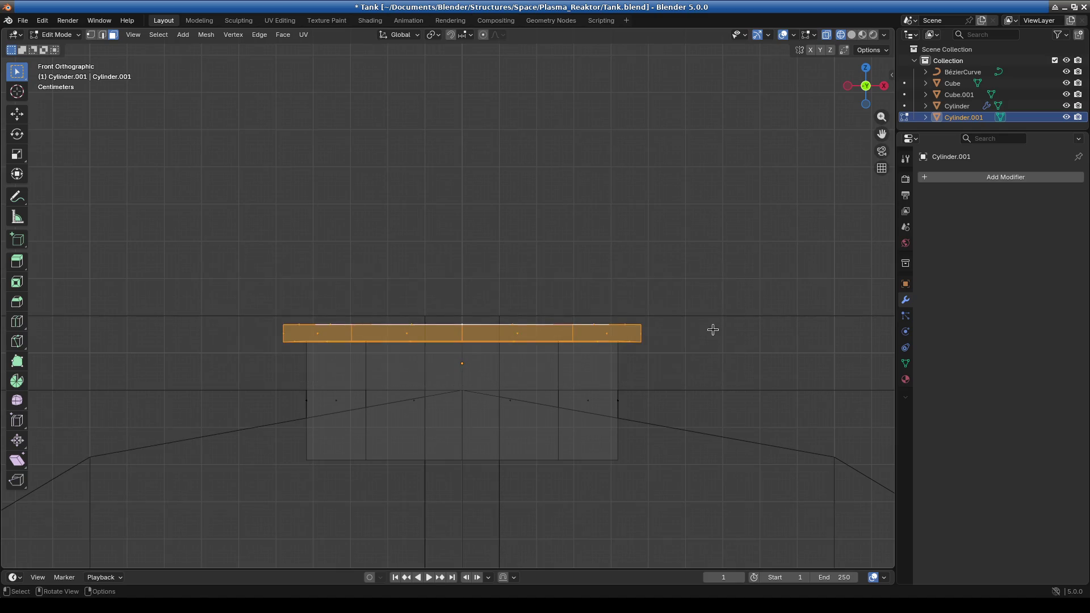
key("g")
key("z")
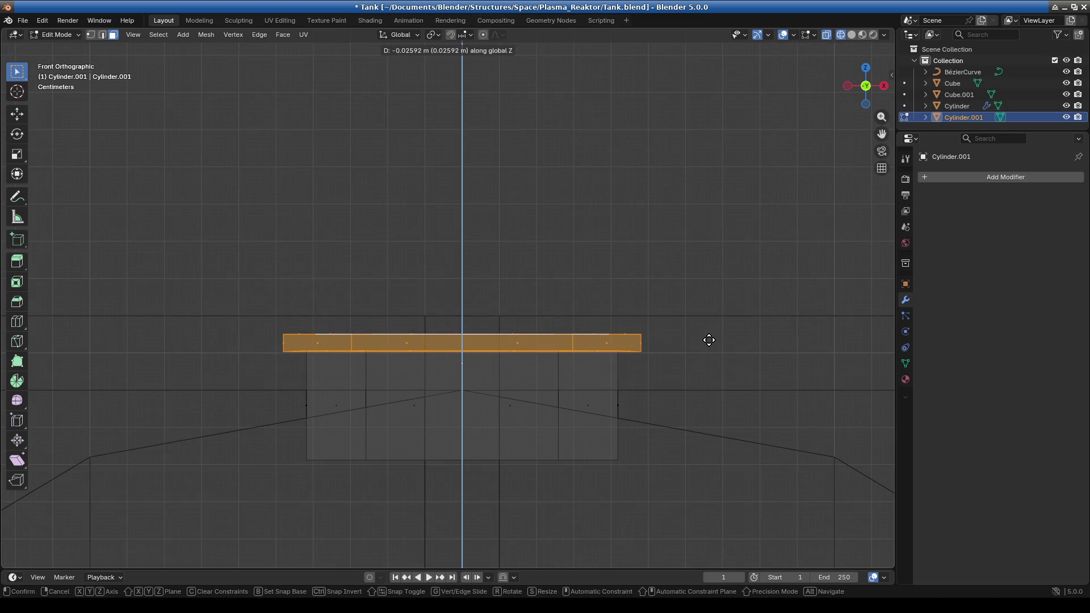
left_click(708, 343)
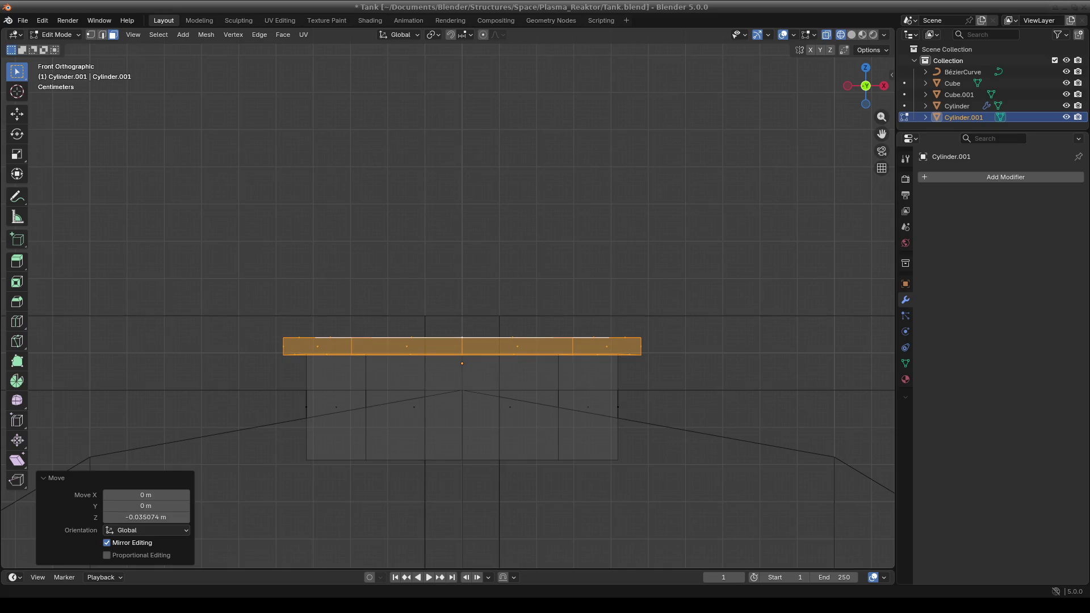
mouse_move(686, 272)
middle_mouse_down()
mouse_move(625, 321)
mouse_move(581, 392)
middle_mouse_up()
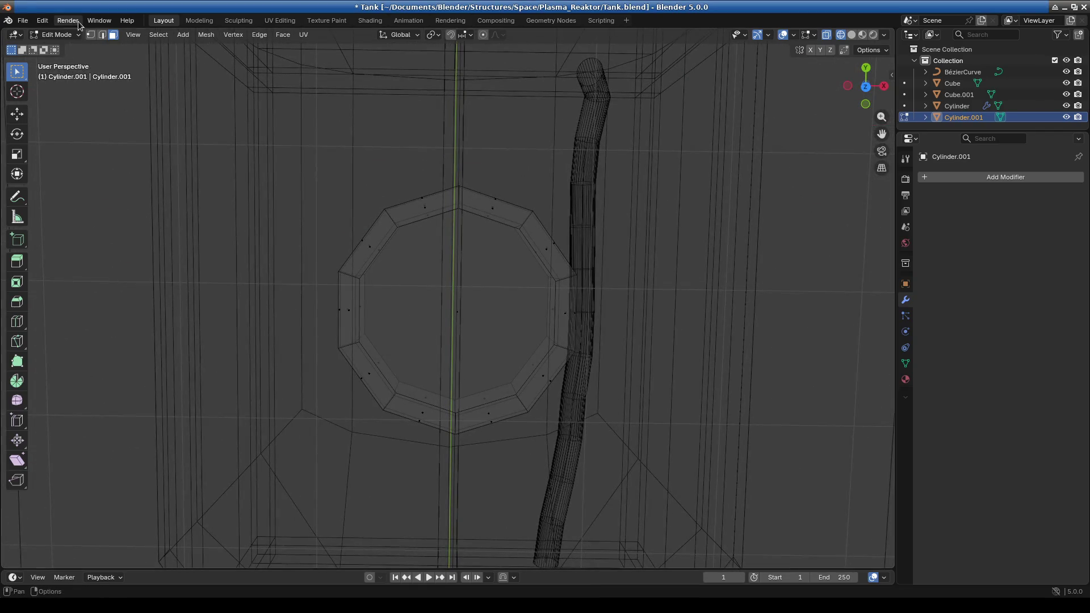
left_click(60, 36)
Return to Object Mode and add a six-sided cylinder
left_click(60, 36)
left_click(57, 44)
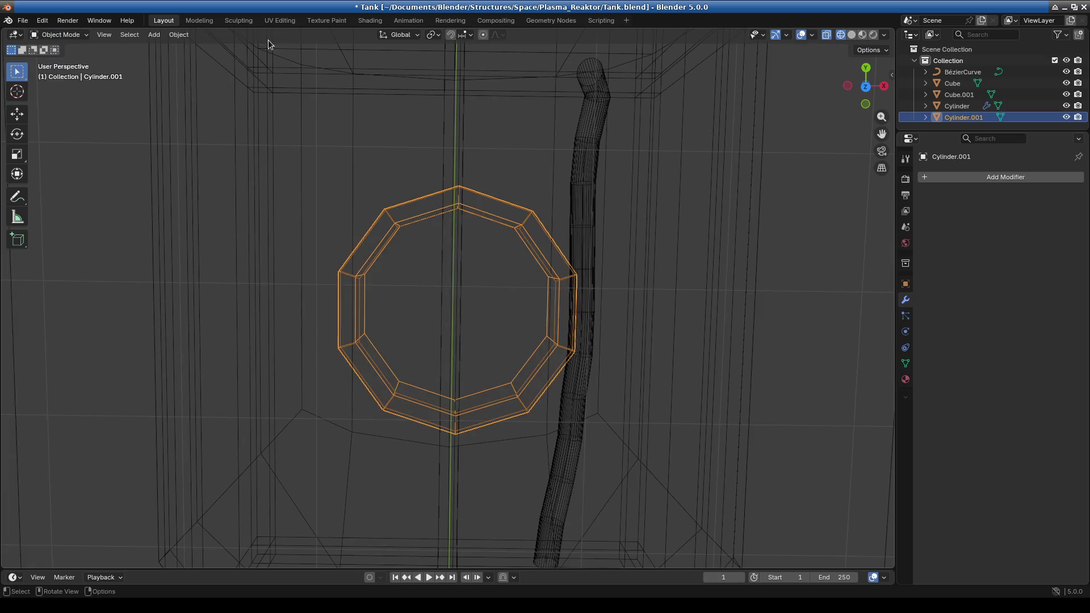
left_click(153, 36)
mouse_move(207, 48)
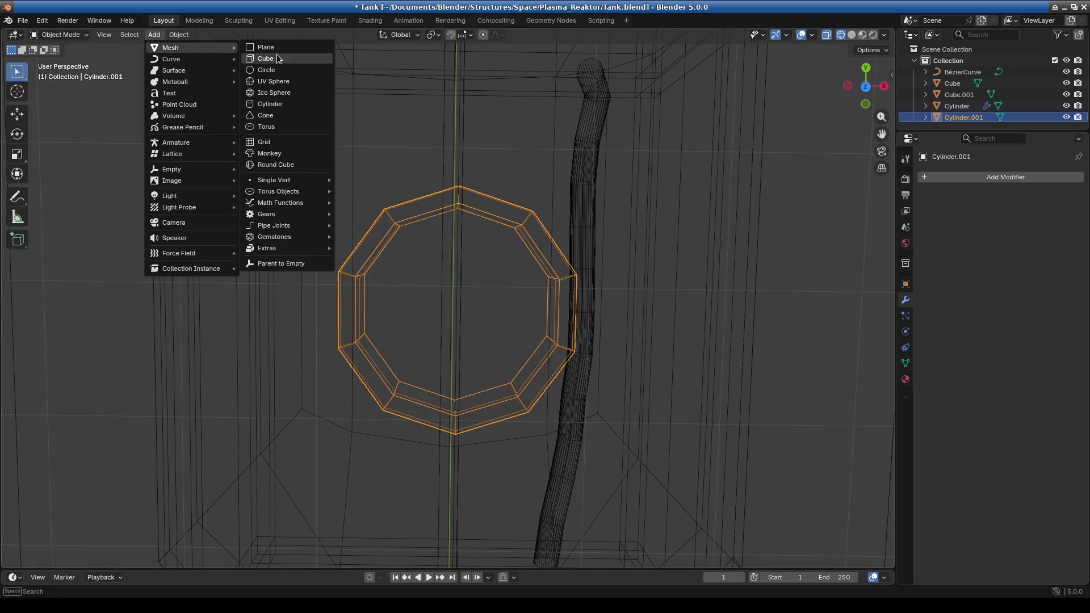
left_click(277, 104)
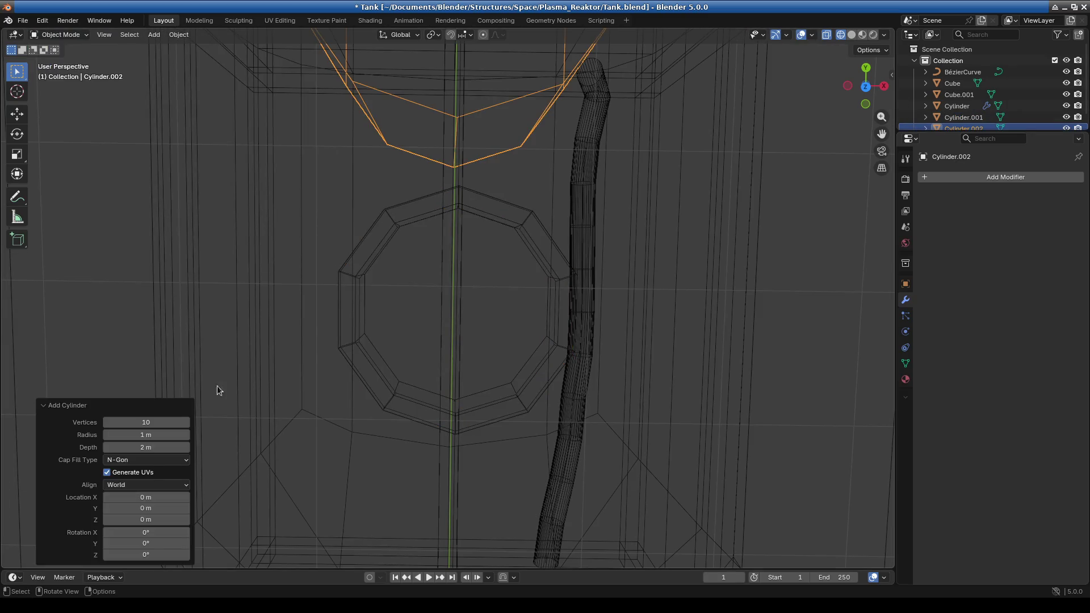
left_click(162, 422)
type("6")
key("Return")
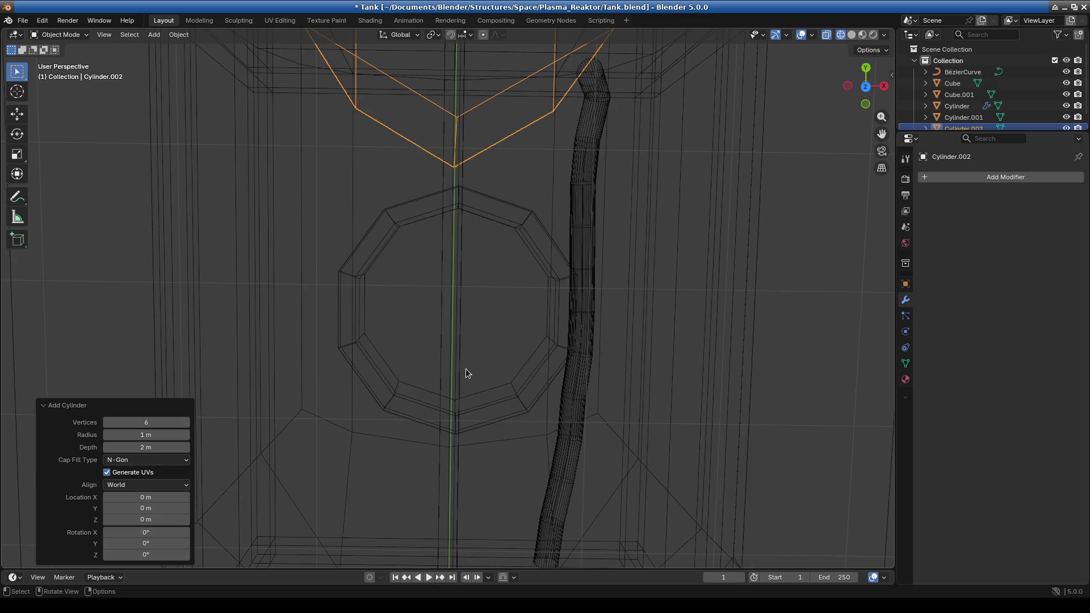
scroll(505, 324, "down", 2)
scroll(596, 255, "down", 2)
scroll(653, 221, "down", 2)
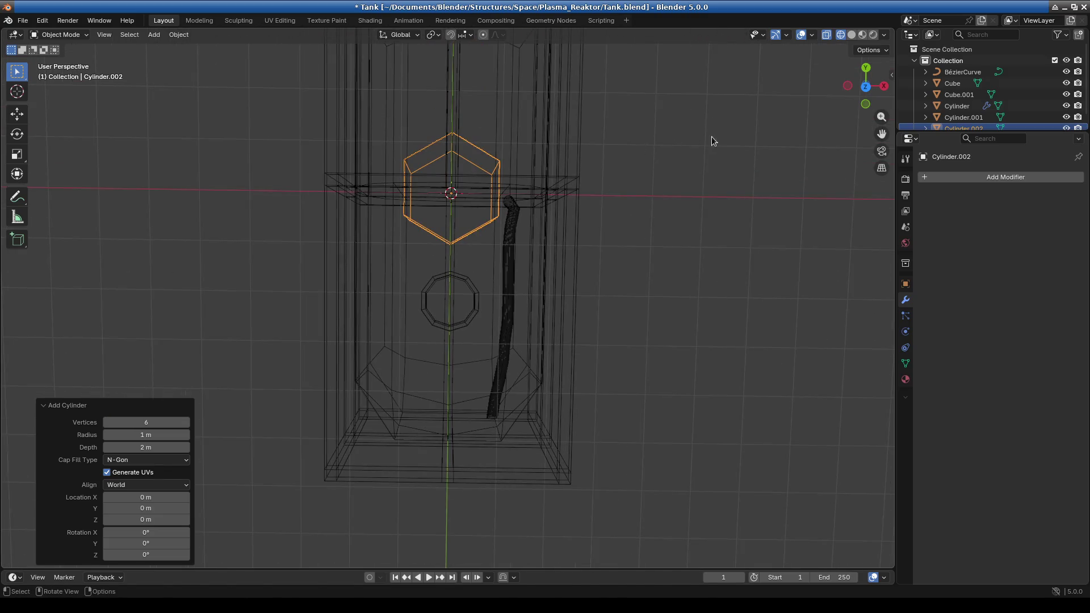
Scale the hexagonal cylinder down to 0.213
key("s")
left_click(506, 184)
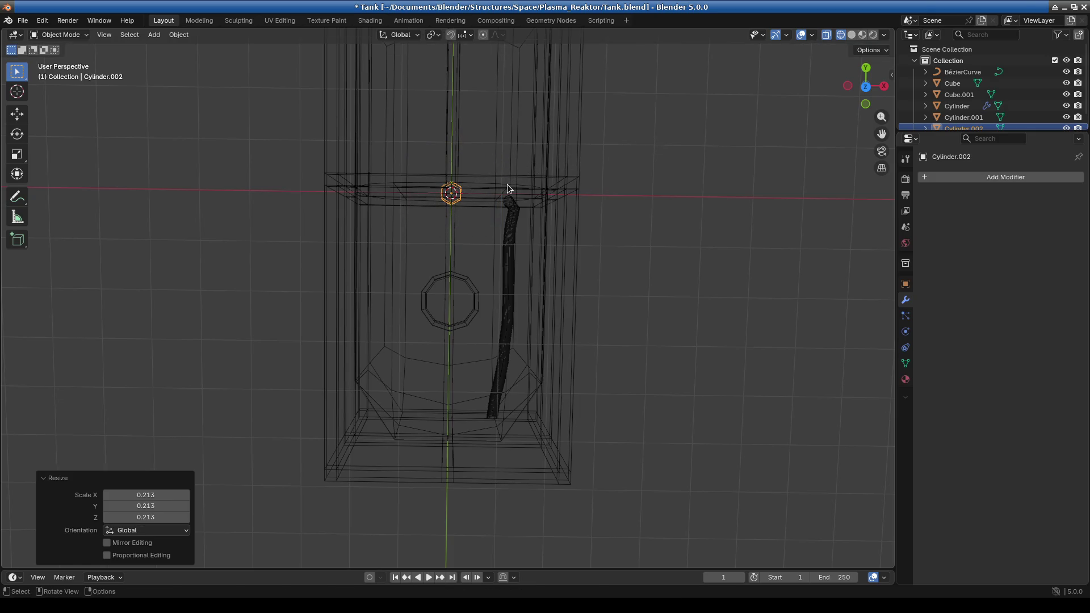
key("KP_1")
middle_click_drag(518, 446, 544, 437, "ctrl")
Raise the hexagon about 2.017 m along Z onto the nozzle and shrink it further
key("g")
key("z")
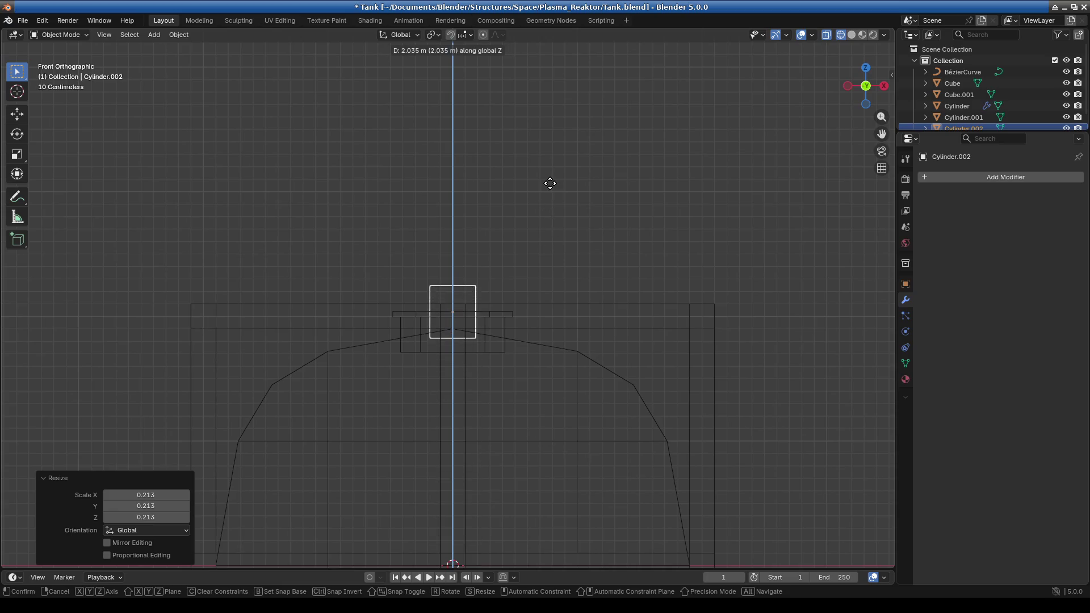
left_click(550, 185)
scroll(690, 261, "up", 2)
key("s")
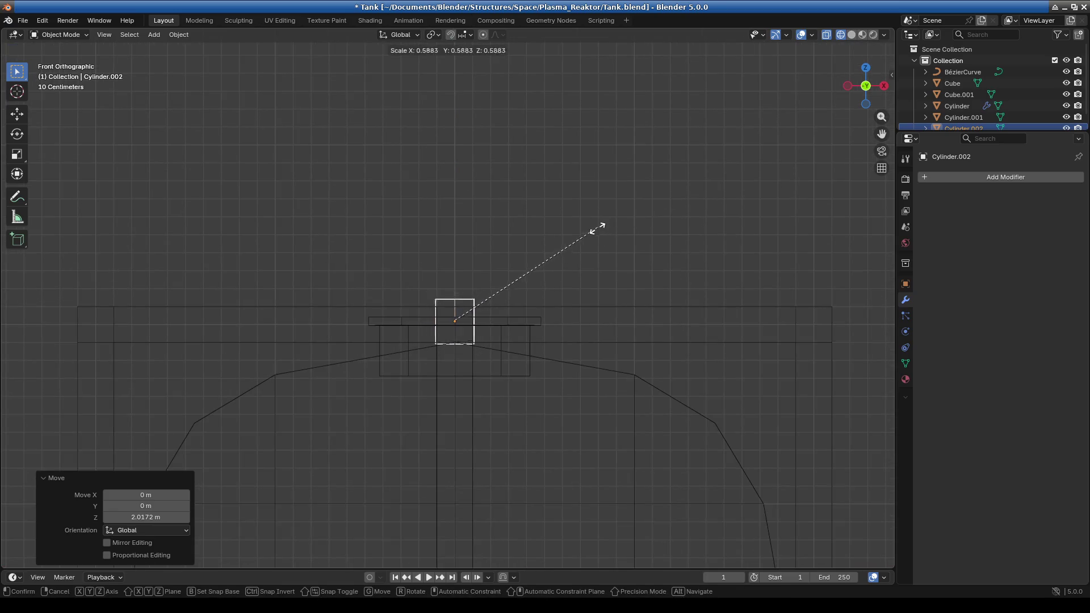
left_click(533, 263)
scroll(601, 313, "up", 3)
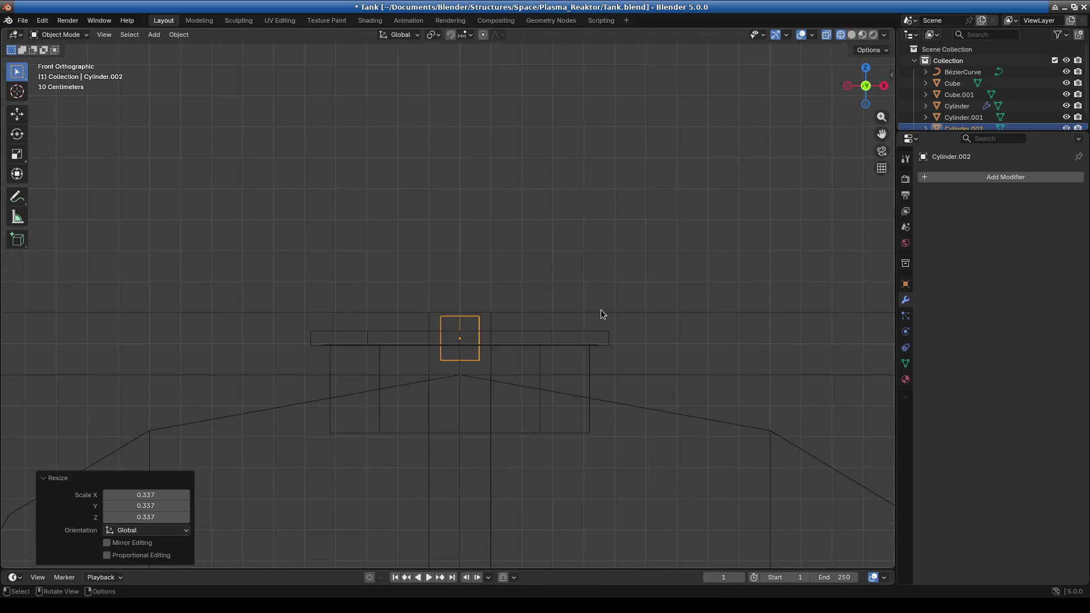
middle_click_drag(632, 275, 472, 389)
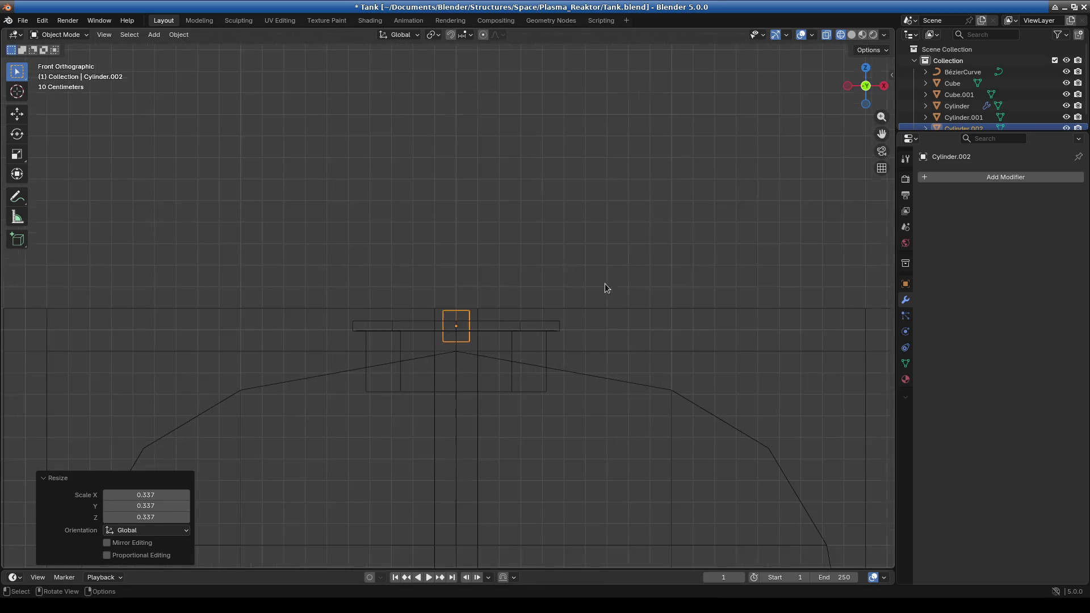
scroll(482, 359, "down", 3)
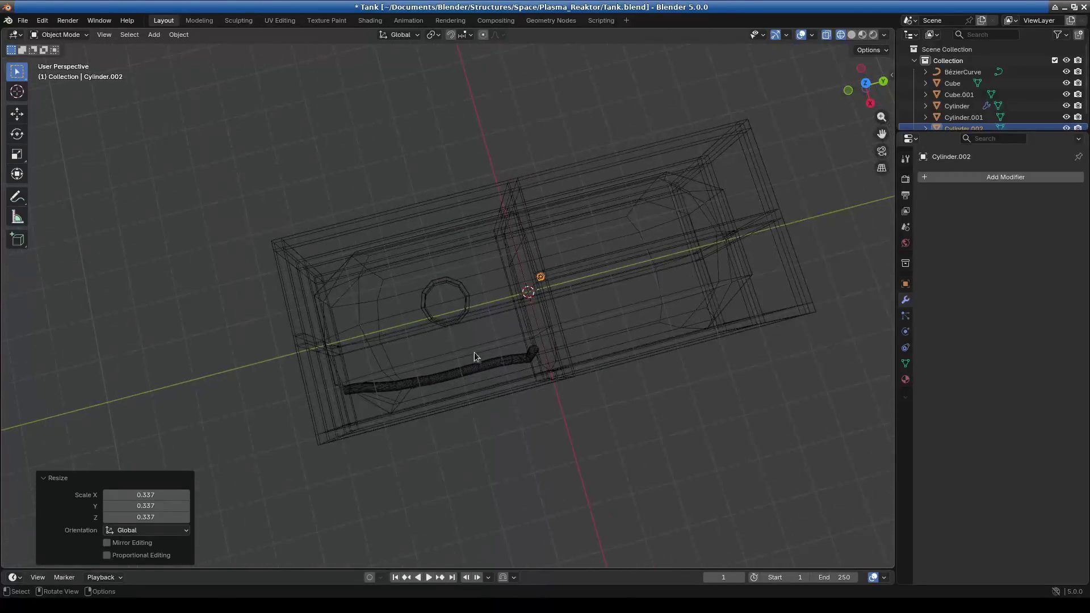
Move the bolt -1.5664 m along Y onto the flange rim and scale it to 0.665
key("KP_7")
scroll(463, 236, "up", 5)
scroll(477, 243, "up", 2, "shift")
key("g")
key("Escape")
key("g")
key("y")
left_click(556, 517)
key("s")
left_click(616, 465)
Switch to Solid shading and inspect the bolt on the flange from several angles
mouse_move(616, 465)
middle_mouse_down()
mouse_move(584, 335)
mouse_move(587, 365)
middle_mouse_up()
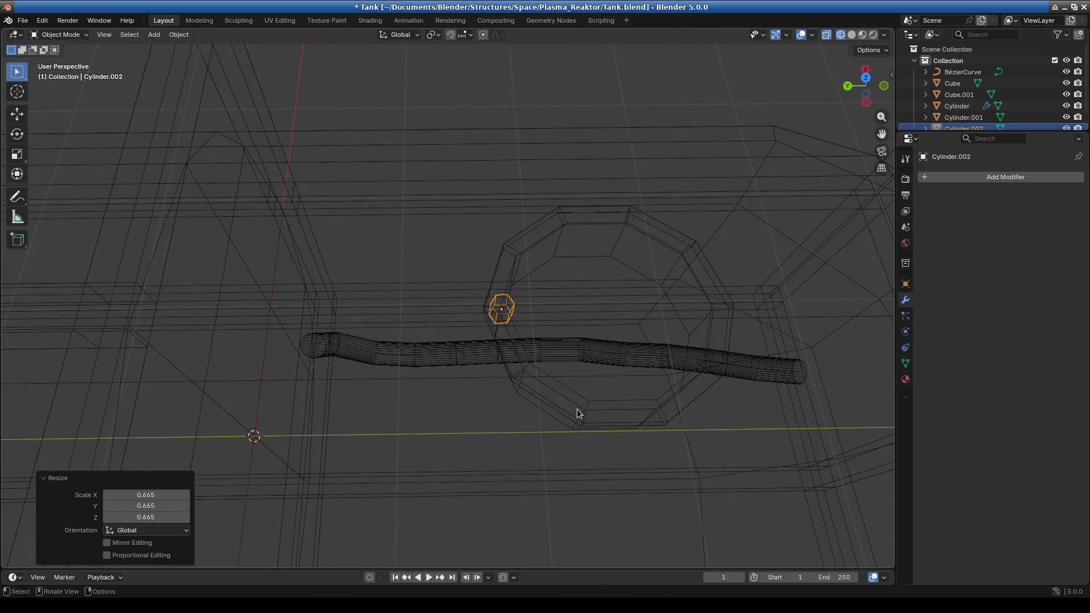
key("KP_1")
scroll(577, 409, "up", 2)
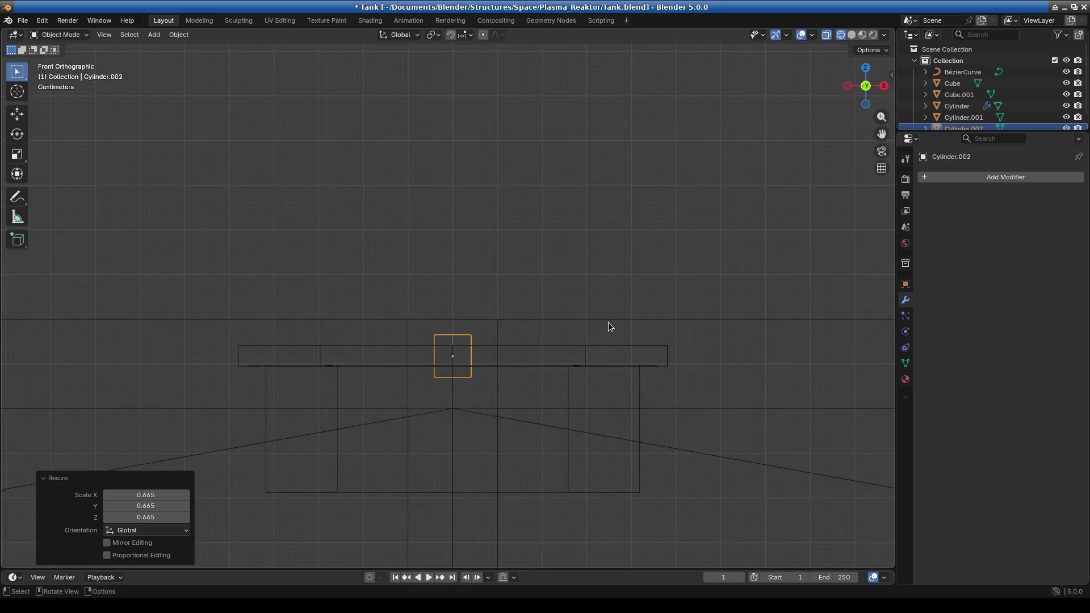
mouse_move(608, 320)
middle_mouse_down()
mouse_move(734, 367)
mouse_move(729, 267)
middle_mouse_up()
left_click(852, 34)
mouse_move(710, 205)
middle_mouse_down()
mouse_move(635, 332)
mouse_move(603, 339)
middle_mouse_up()
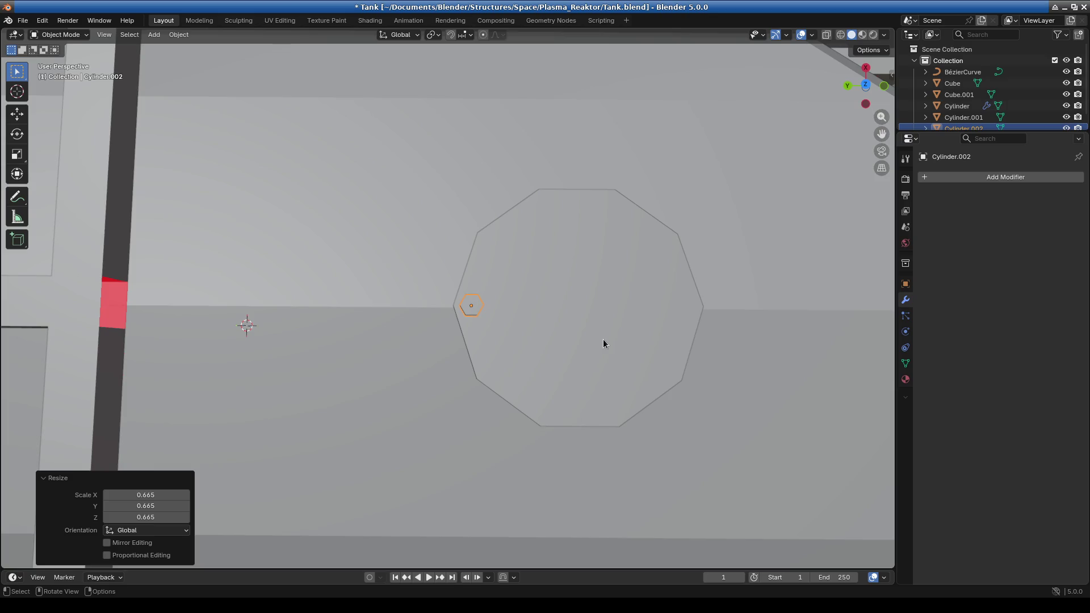
key("KP_1")
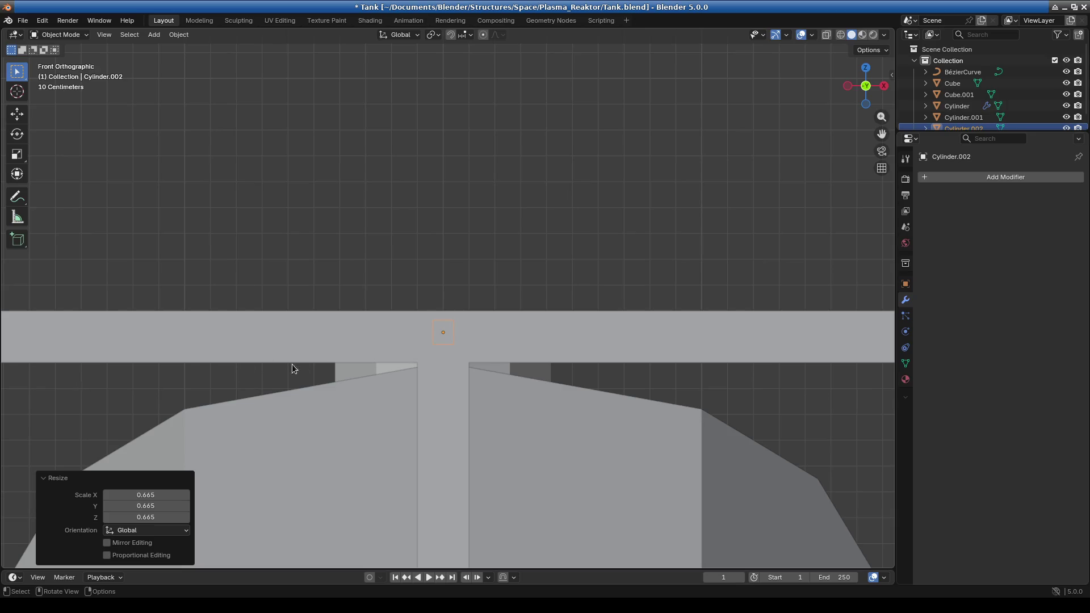
scroll(287, 365, "down", 3)
middle_click_drag(377, 380, 528, 399)
scroll(528, 399, "up", 2)
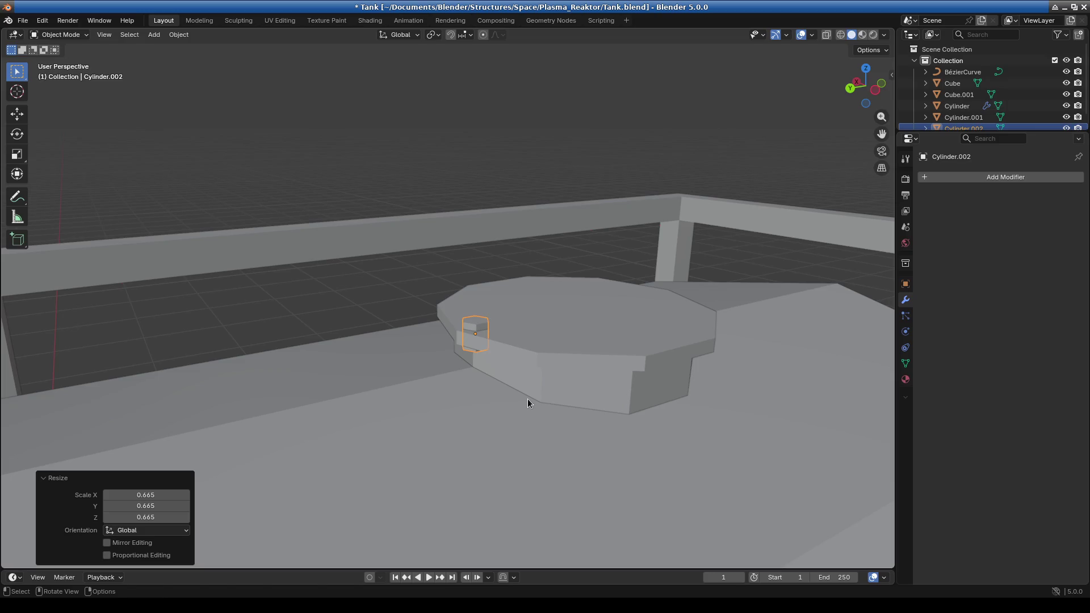
Lift the bolt 0.014 m along Z onto the flange surface
key("g")
key("z")
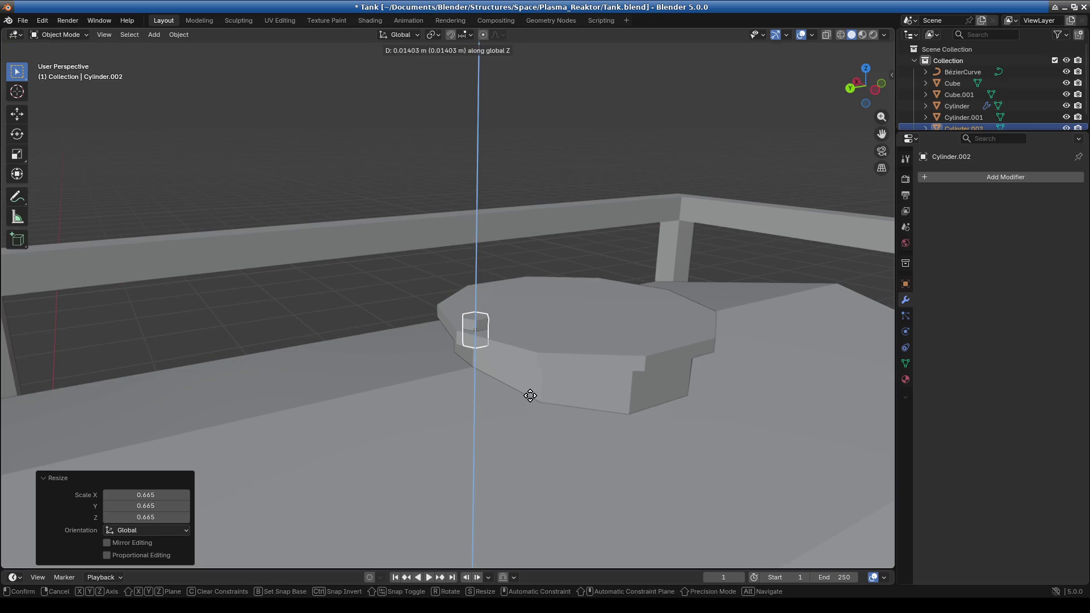
left_click(531, 396)
scroll(648, 387, "down", 2)
mouse_move(648, 388)
middle_mouse_down()
mouse_move(791, 430)
mouse_move(563, 420)
middle_mouse_up()
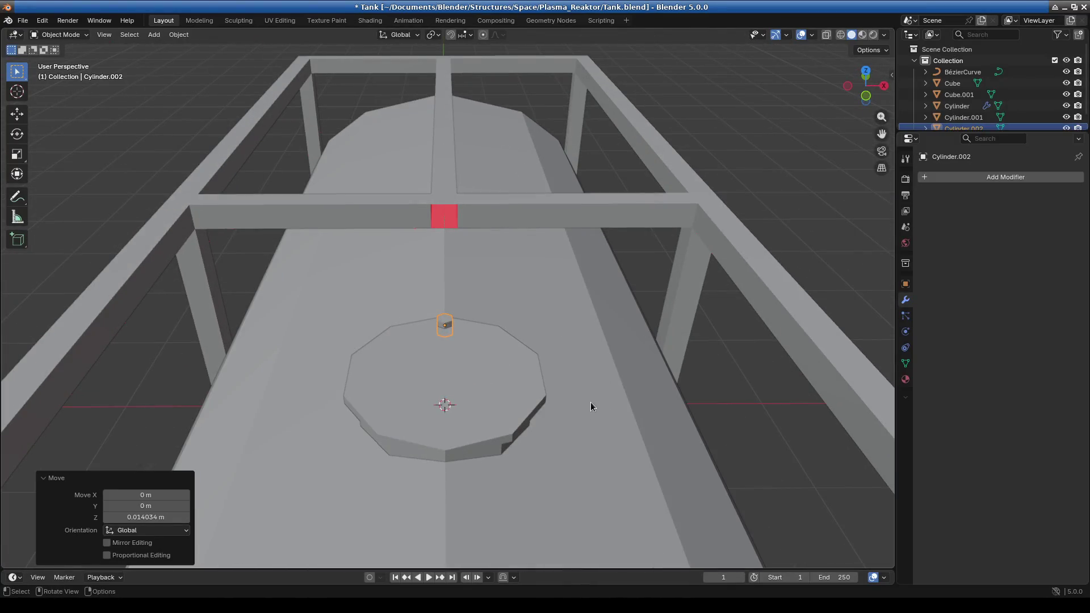
key("KP_1")
key("KP_7")
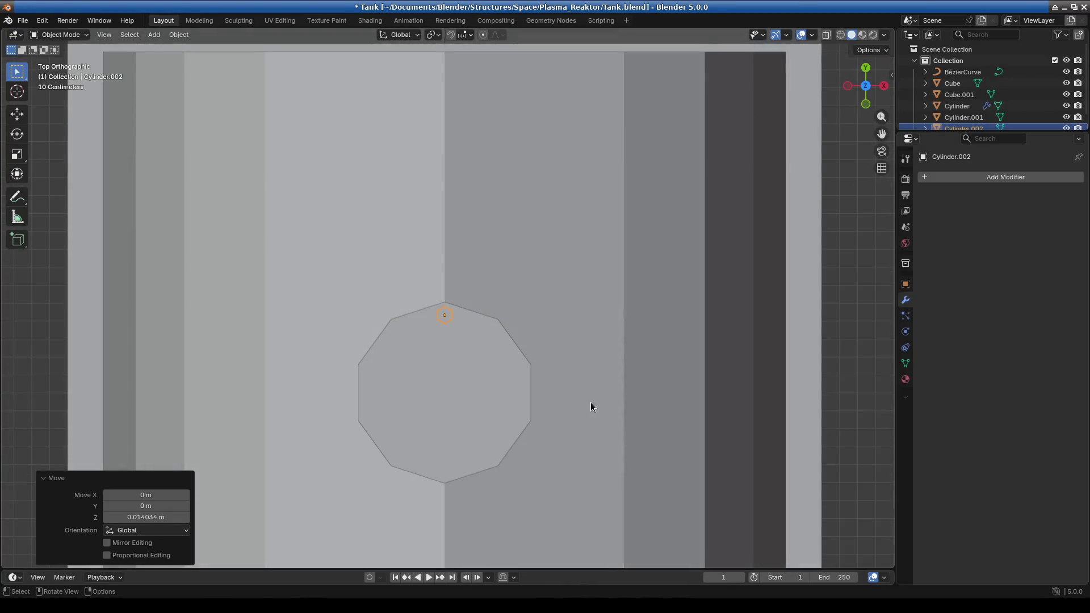
left_click(58, 38)
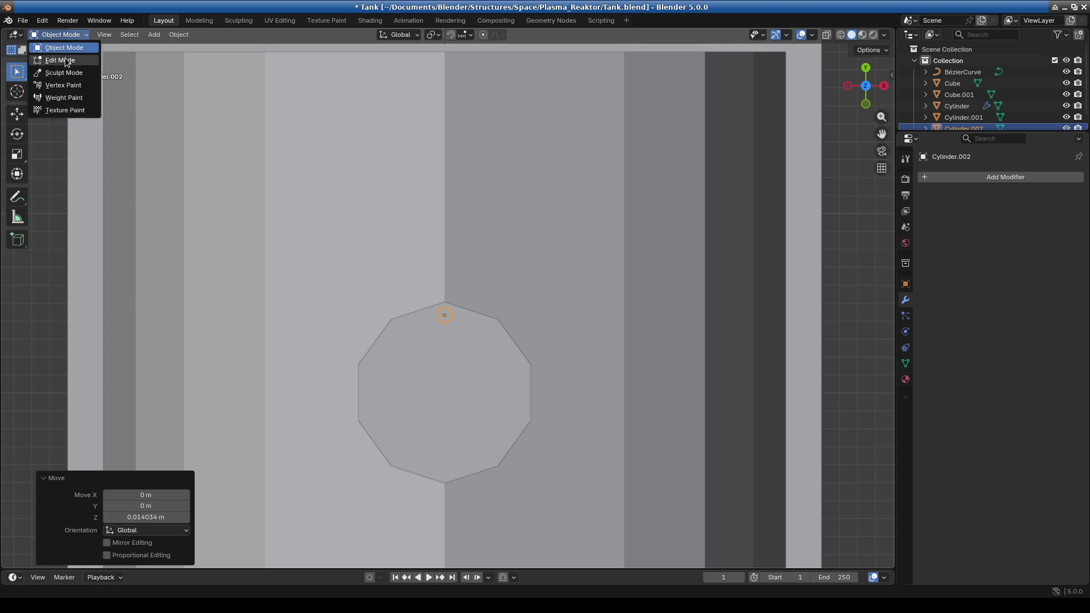
Add a Mirror modifier to the bolt in Edit Mode
left_click(57, 60)
left_click(972, 177)
type("mir")
key("Return")
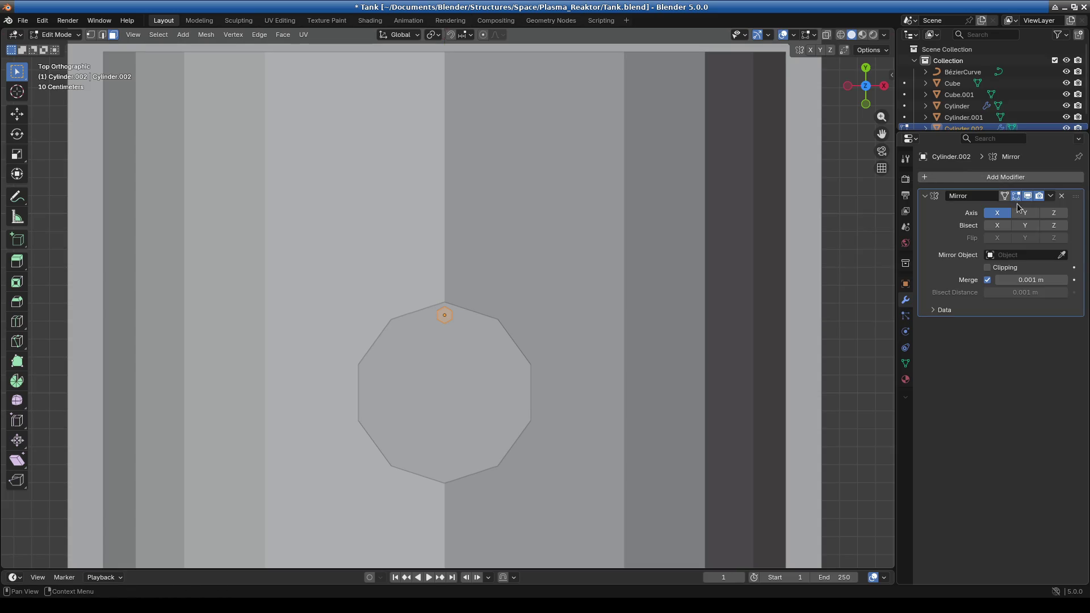
scroll(484, 335, "up", 3)
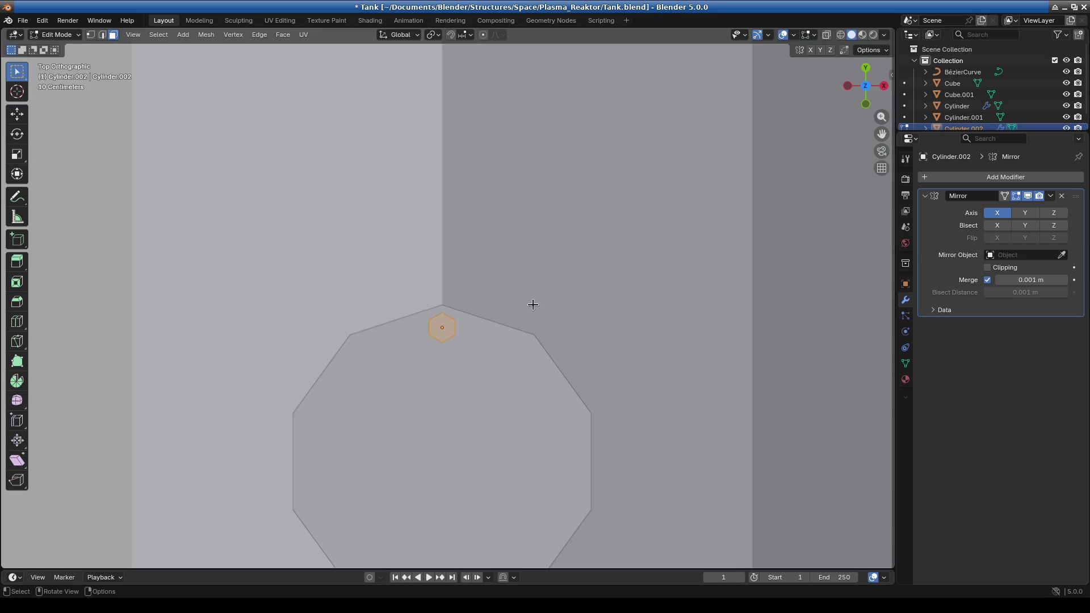
Place five duplicated hexagons around the flange rim, mirrored into ten bolts
key("g")
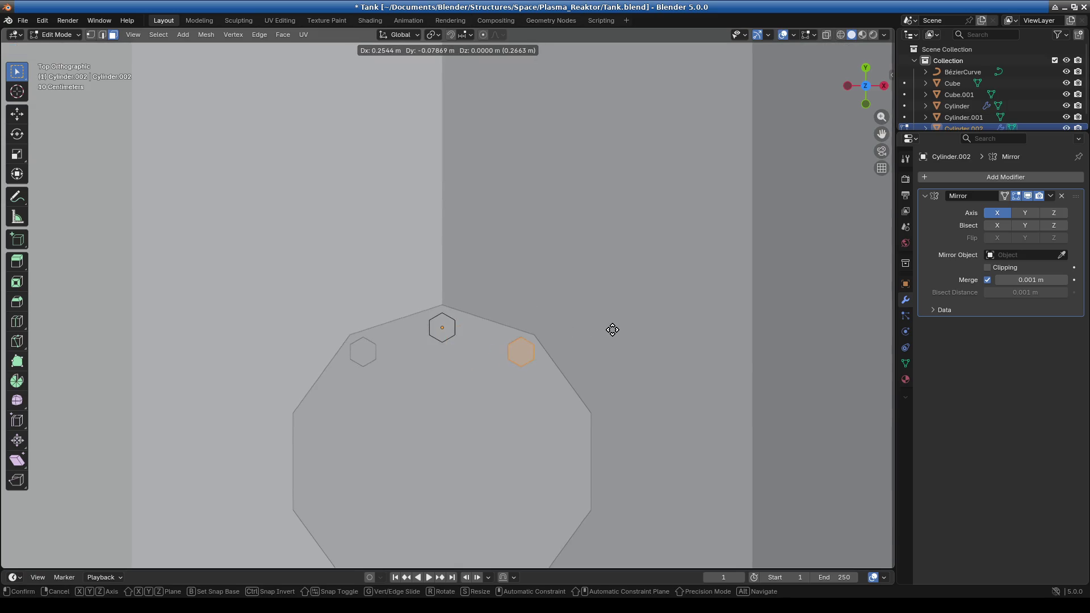
left_click(615, 331)
key("shift+d")
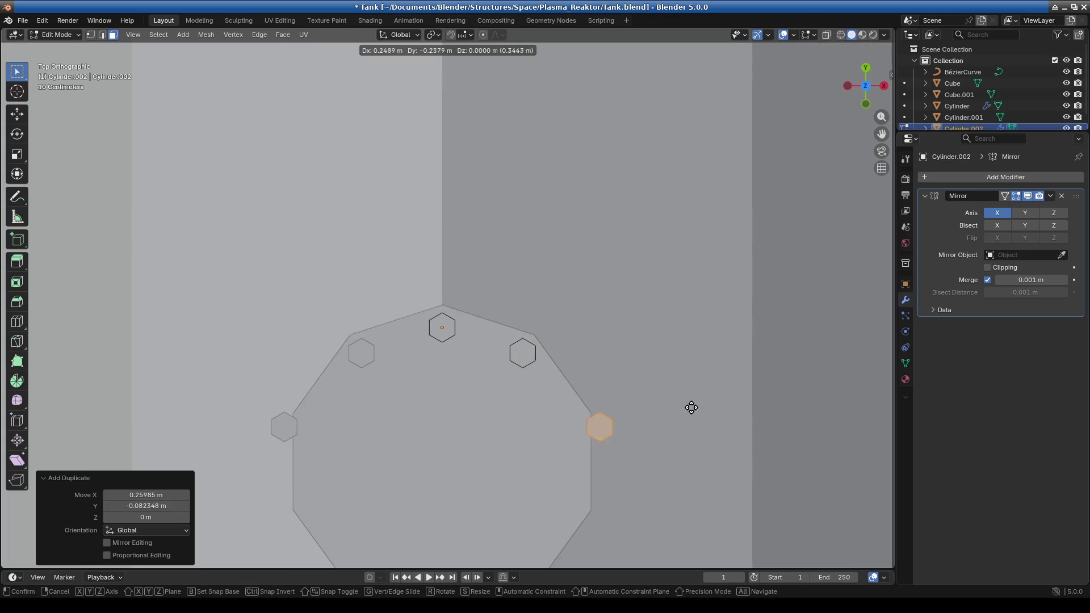
left_click(657, 398)
key("shift+d")
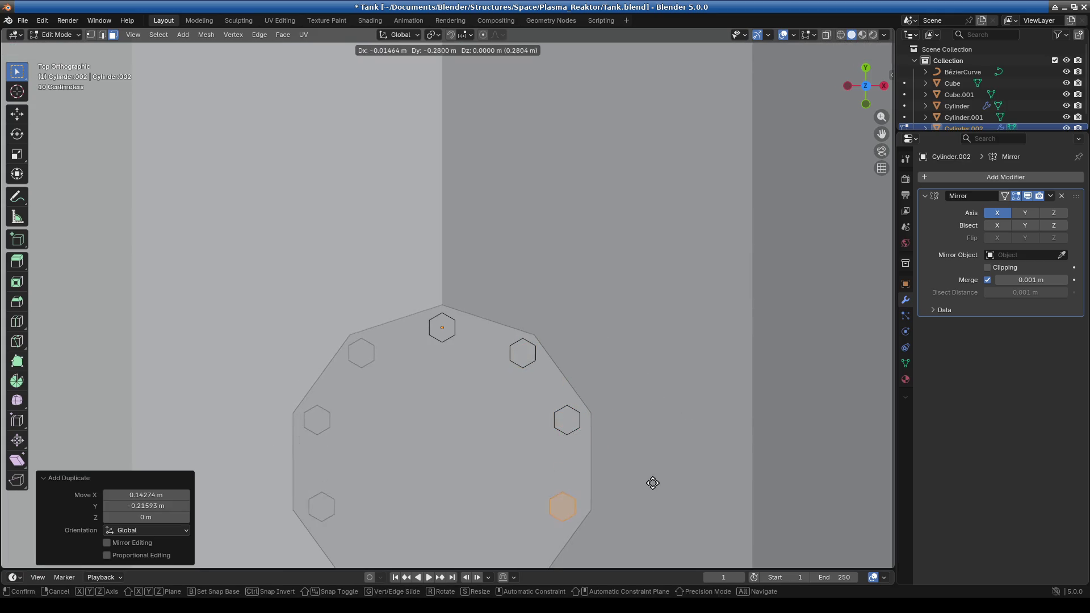
left_click(659, 481)
scroll(624, 474, "down", 2)
middle_click_drag(596, 467, 579, 338, "shift")
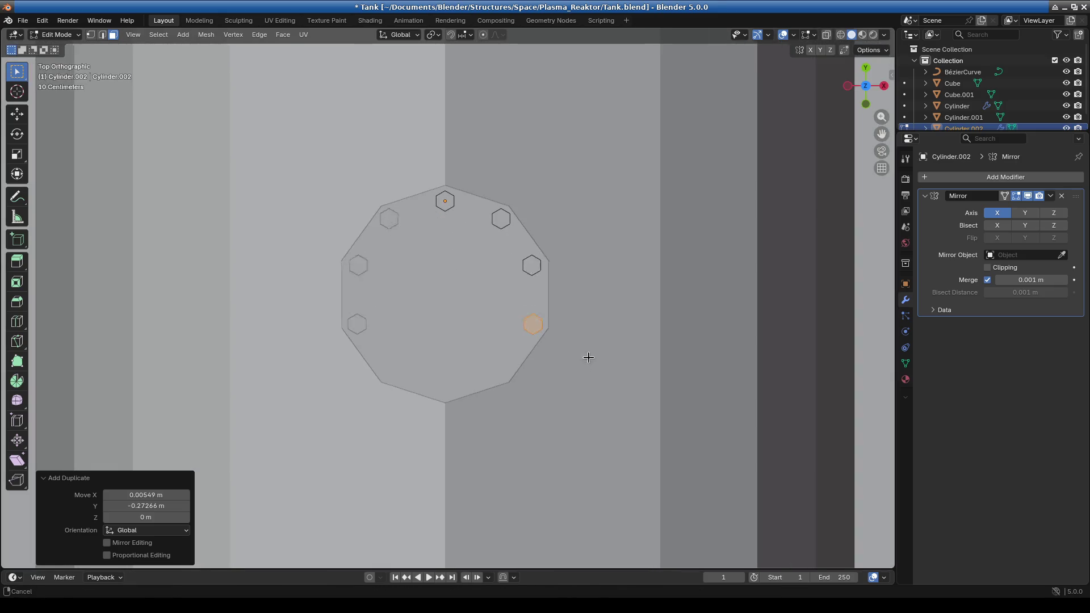
key("shift+d")
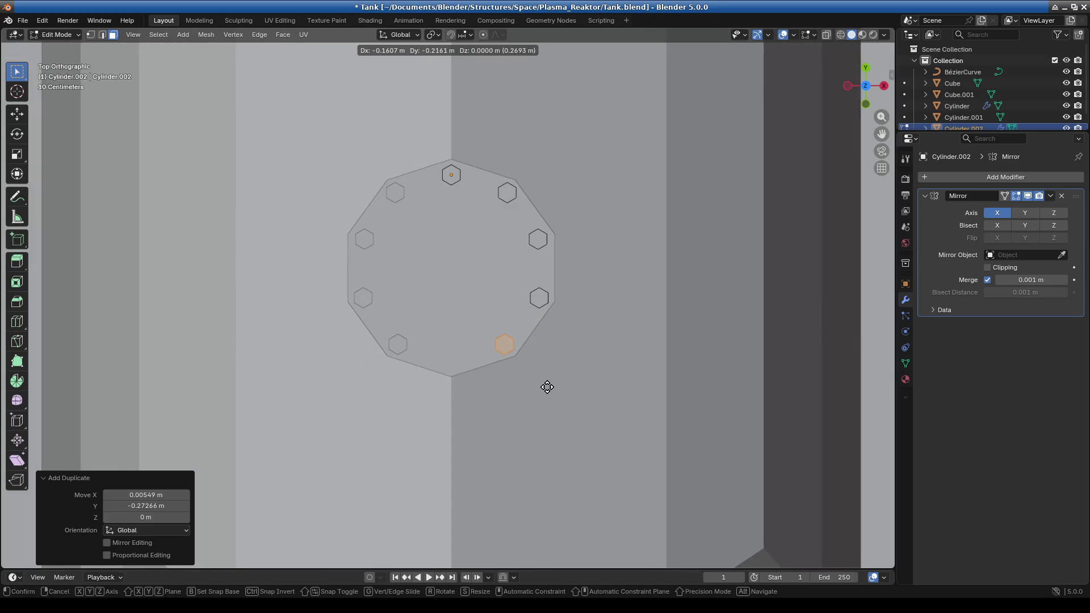
left_click(547, 386)
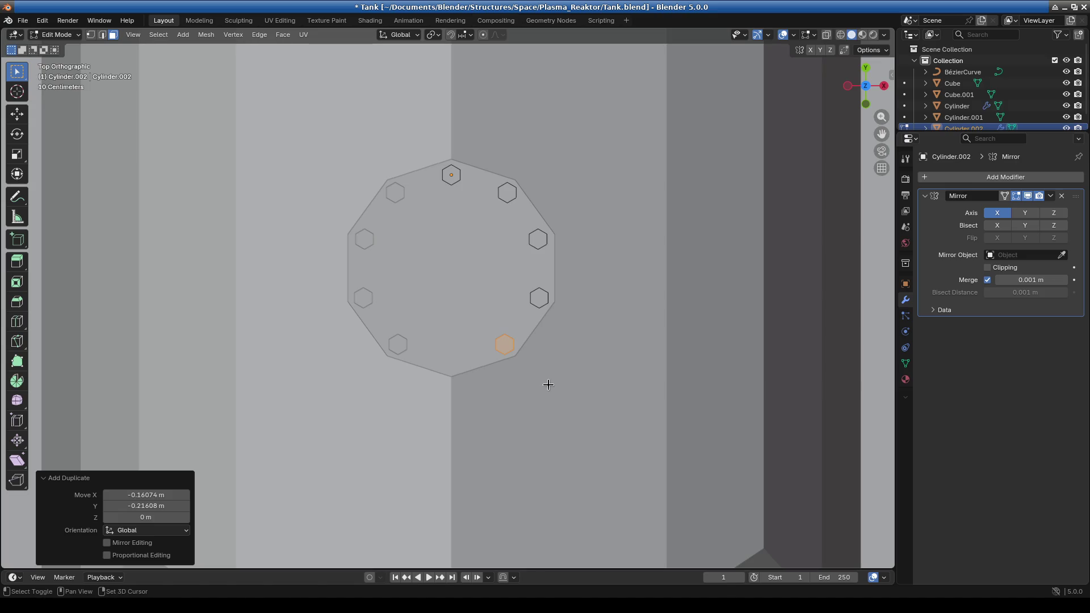
key("shift+d")
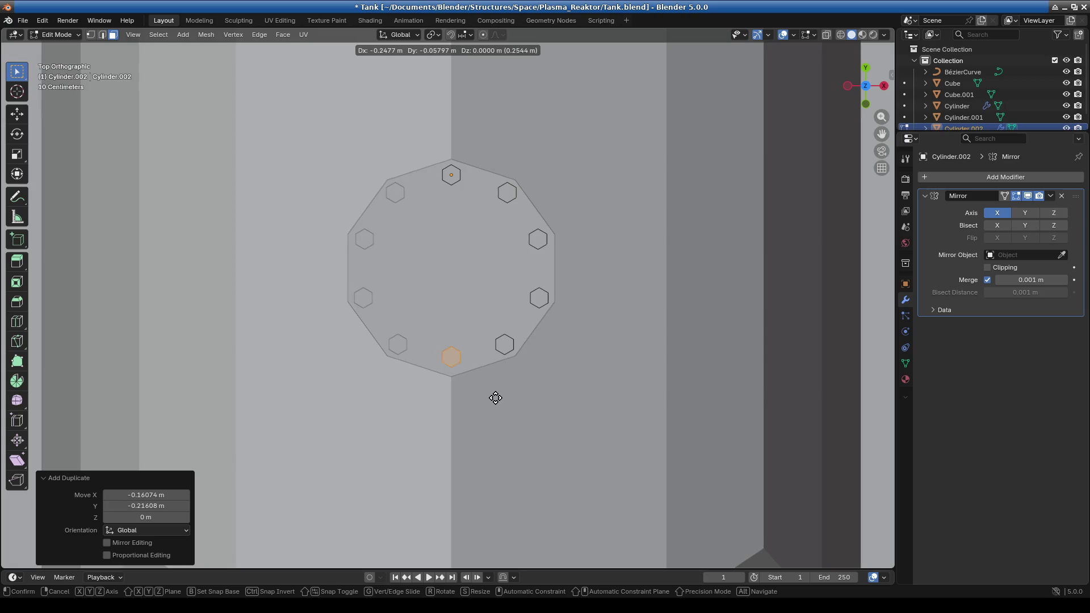
left_click(496, 398)
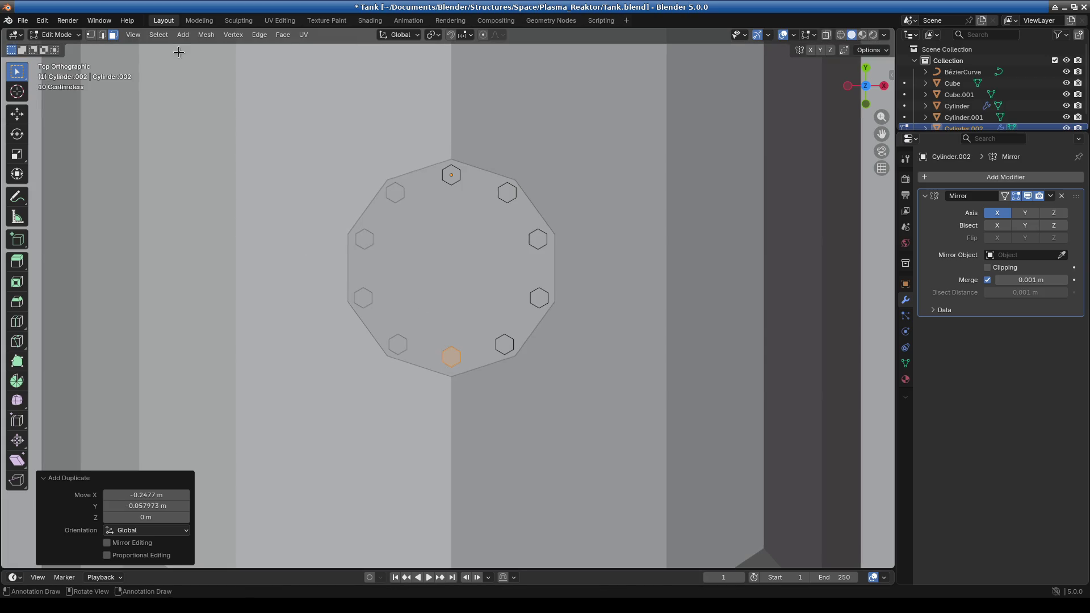
Return to Object Mode and open the flange cylinder Cylinder.001 in Edit Mode
left_click(48, 36)
left_click(59, 43)
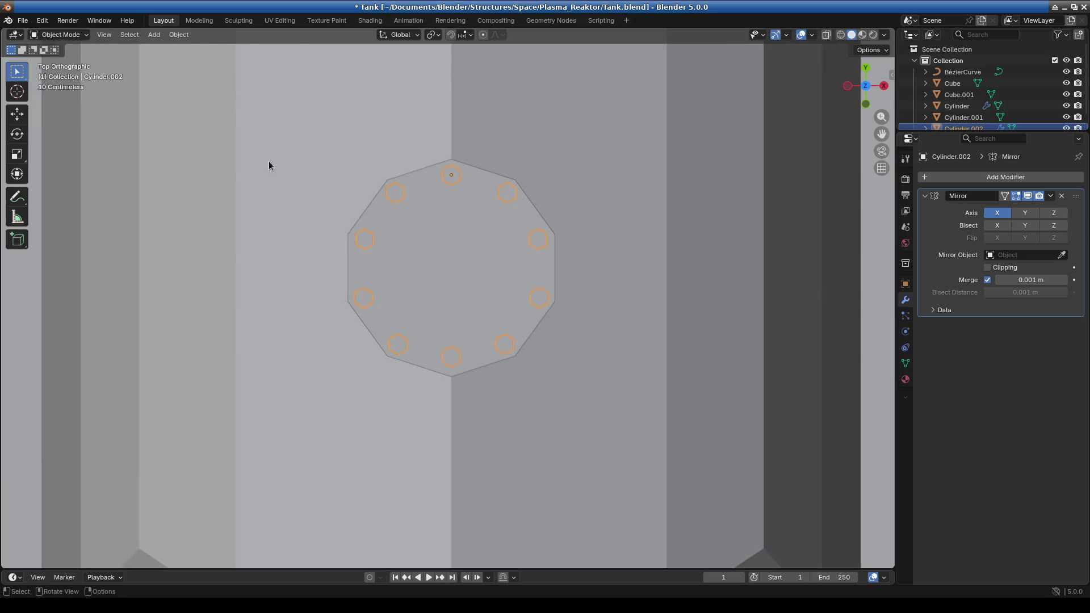
left_click(55, 35)
left_click(56, 60)
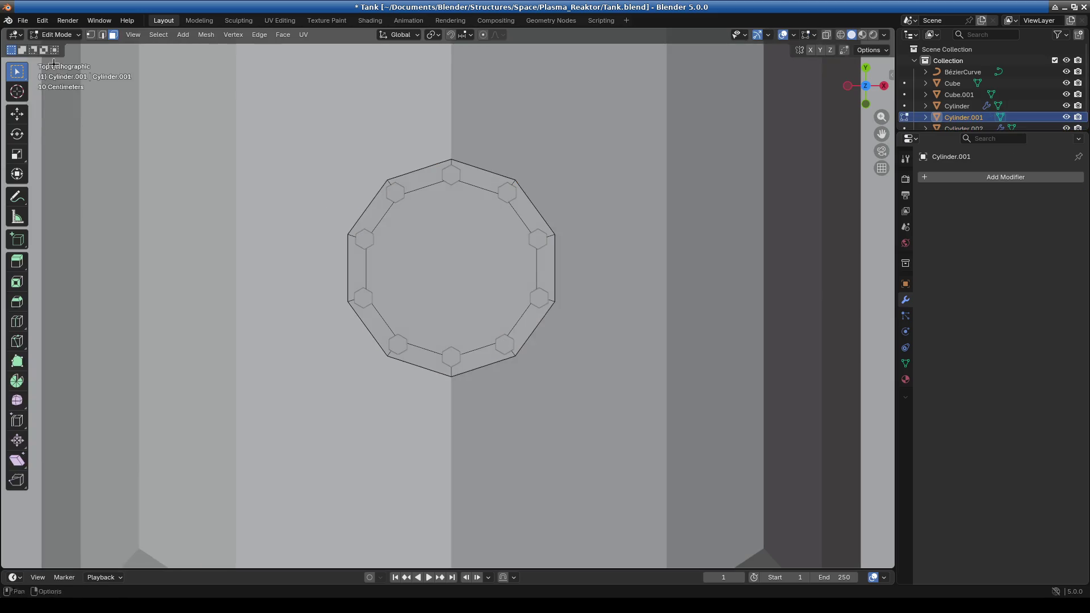
scroll(510, 322, "down", 1)
scroll(511, 322, "up", 2)
scroll(510, 322, "up", 1)
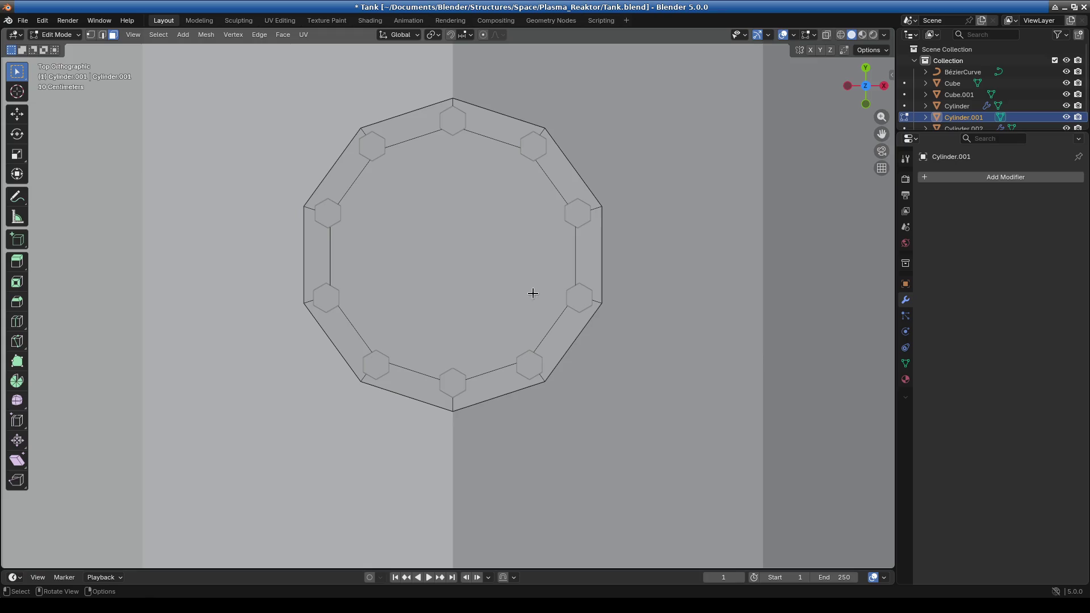
Leave Edit Mode for Object Mode and select the hex bolt object Cylinder.002
scroll(506, 318, "down", 2)
scroll(511, 341, "down", 4)
mouse_move(423, 394)
middle_mouse_down()
mouse_move(522, 256)
mouse_move(458, 284)
mouse_move(517, 415)
mouse_move(479, 415)
mouse_move(472, 385)
mouse_move(360, 433)
mouse_move(433, 384)
mouse_move(545, 356)
mouse_move(525, 393)
middle_mouse_up()
left_click(56, 35)
left_click(54, 50)
left_click(412, 227)
middle_click_drag(476, 268, 448, 353)
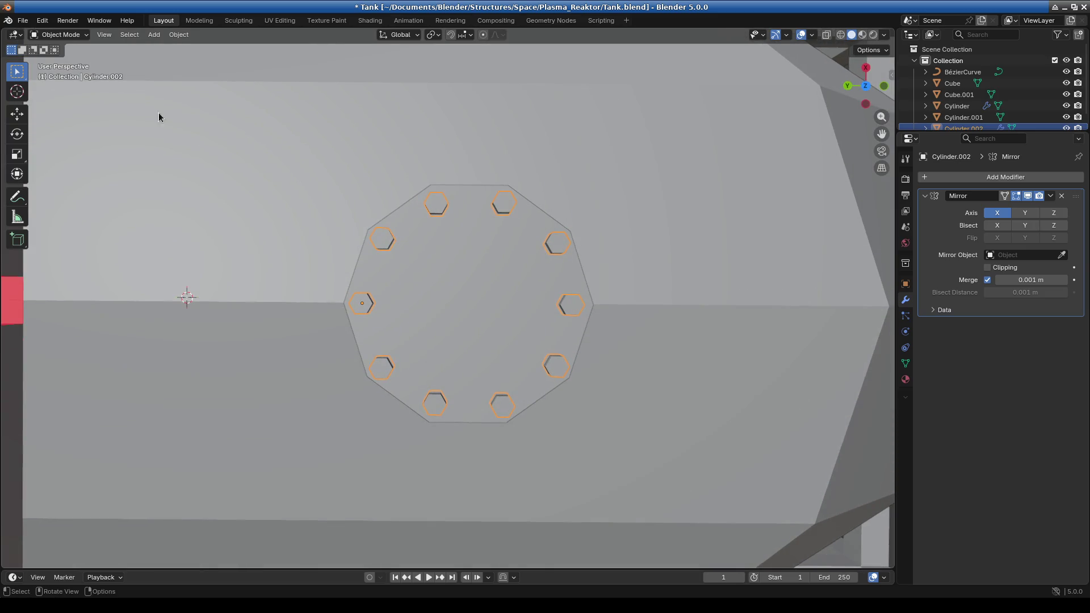
left_click(59, 35)
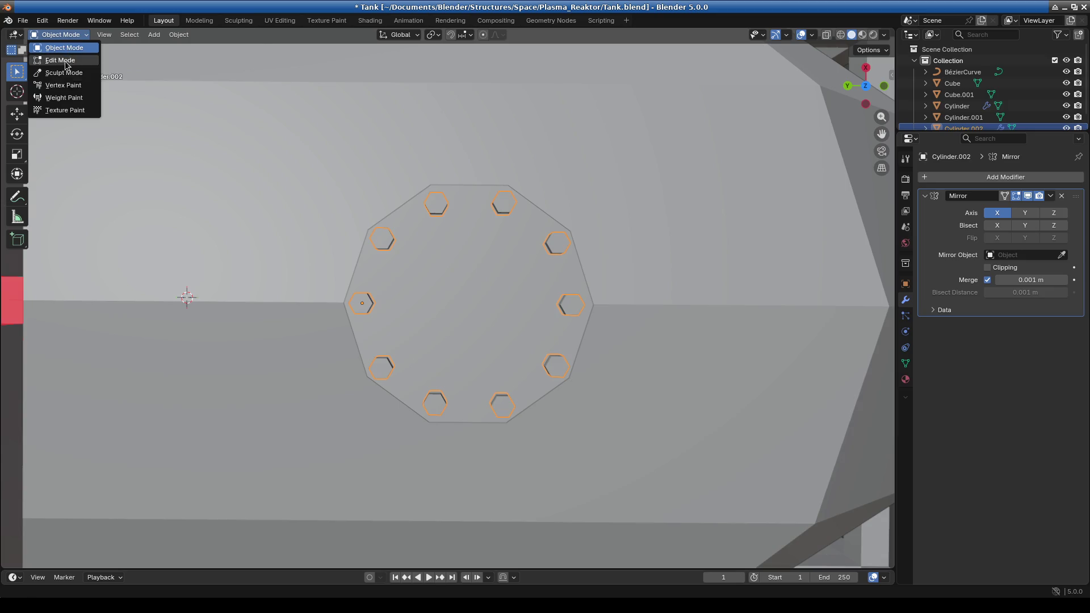
Enter Edit Mode in wireframe top view and nudge the first hexagon bolt face onto the ring
left_click(60, 59)
middle_click_drag(601, 401, 537, 337, "shift")
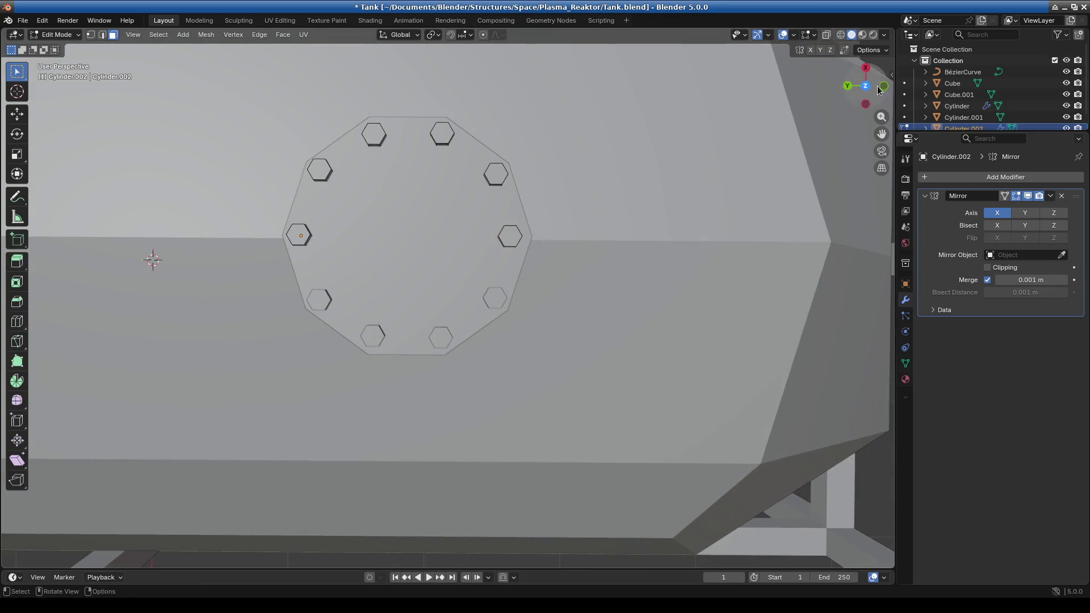
key("shift+z")
left_click(438, 134)
key("KP_7")
scroll(640, 357, "up", 4)
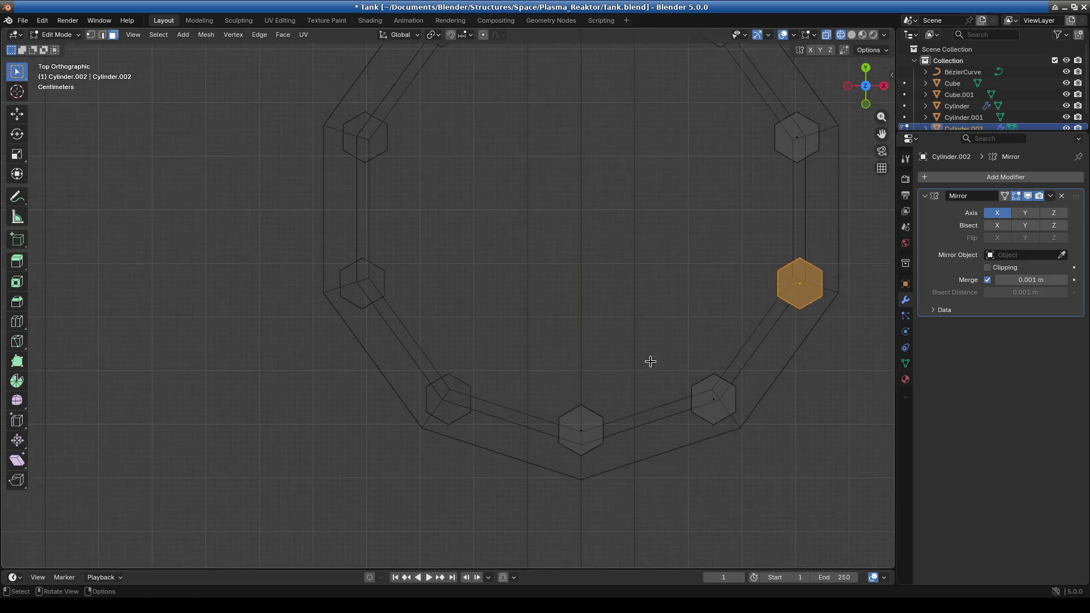
middle_click_drag(640, 358, 418, 340, "shift")
scroll(564, 295, "up", 4)
scroll(483, 332, "up", 1)
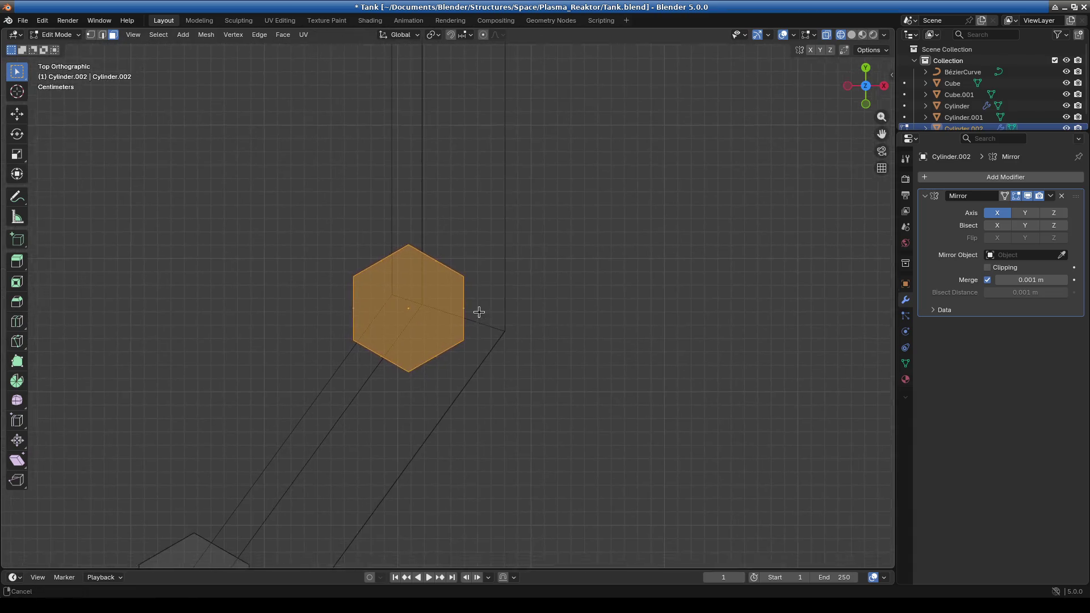
scroll(470, 303, "up", 2)
key("g")
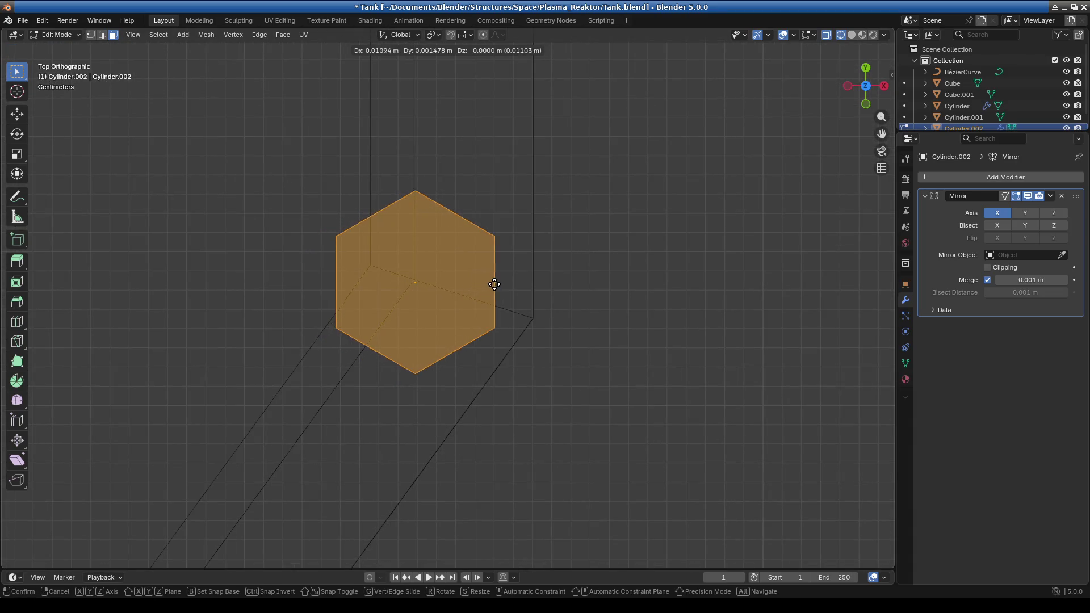
left_click(492, 282)
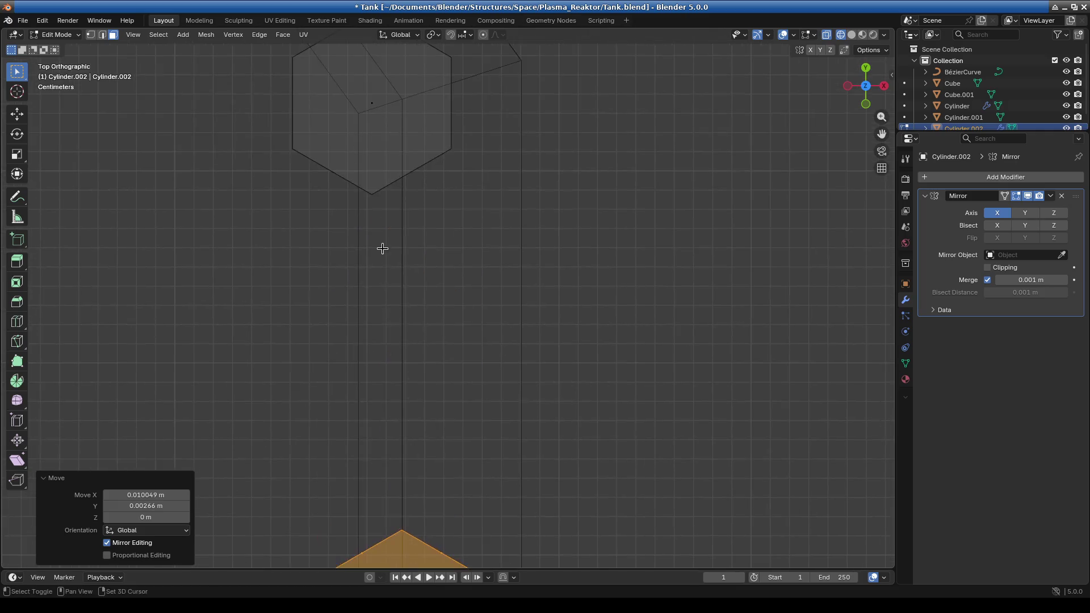
key("g")
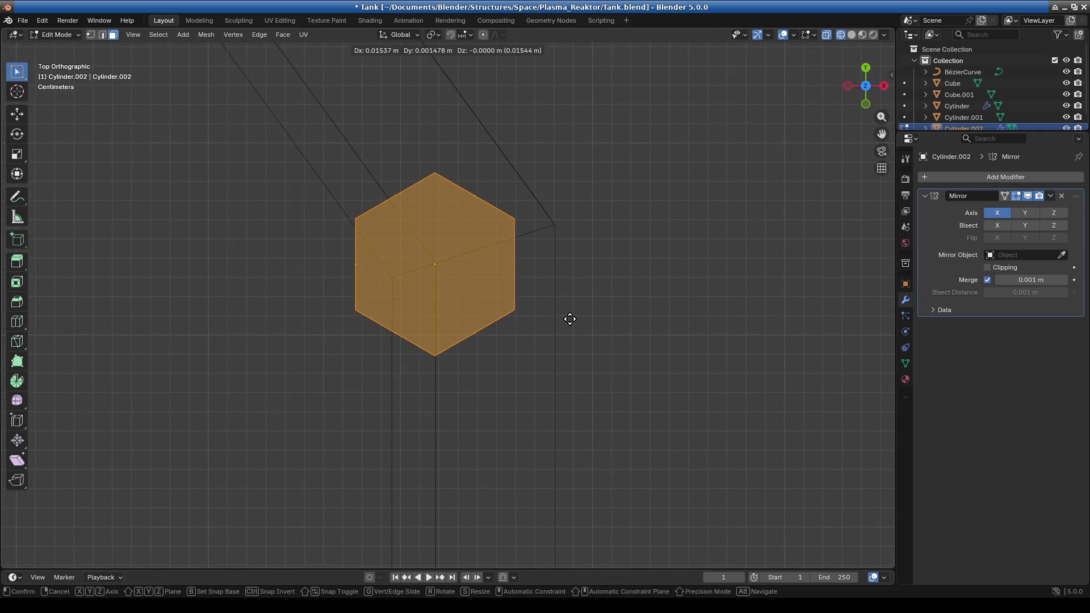
left_click(567, 319)
Reposition a grey hexagon and the upper hexagon so they sit centred on the ring
scroll(428, 269, "down", 5)
scroll(428, 268, "up", 2)
scroll(414, 372, "up", 3)
left_click_drag(350, 209, 580, 418)
key("g")
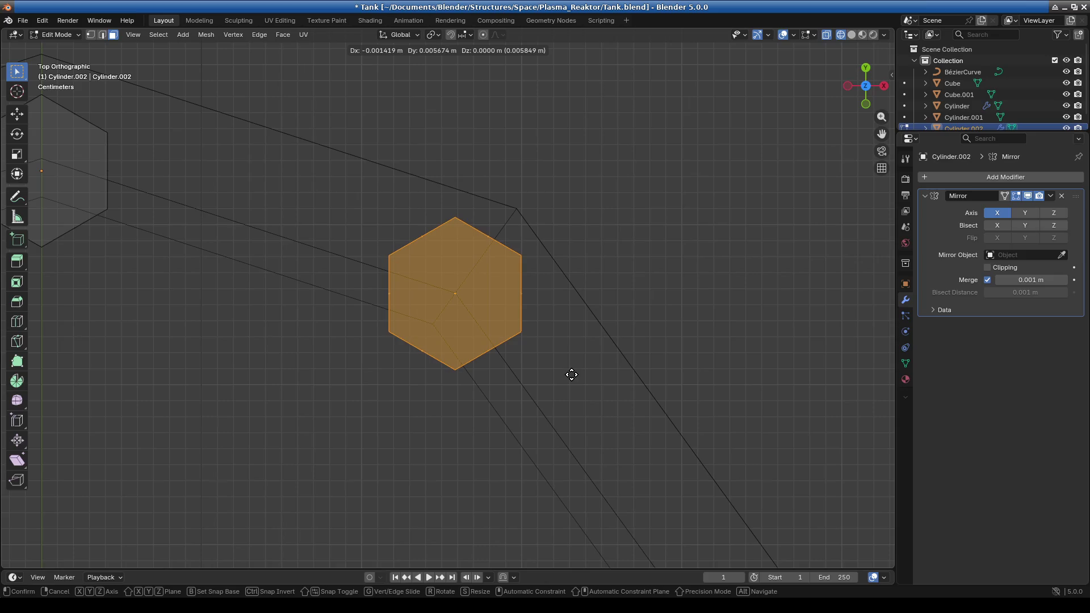
left_click(572, 376)
scroll(554, 384, "down", 5)
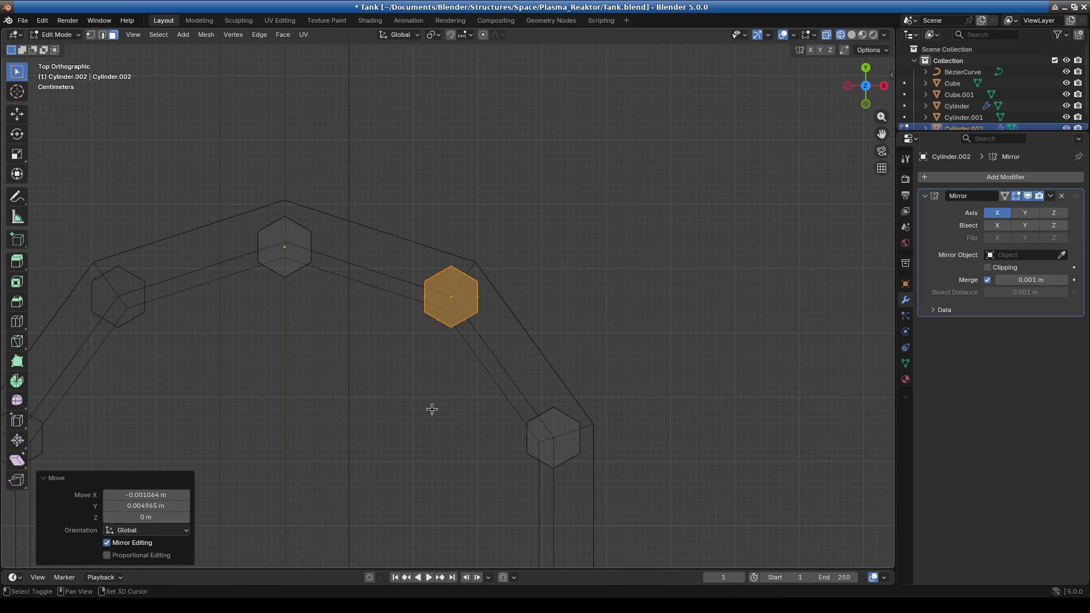
scroll(448, 411, "up", 2)
scroll(462, 292, "up", 3)
left_click(462, 292)
key("g")
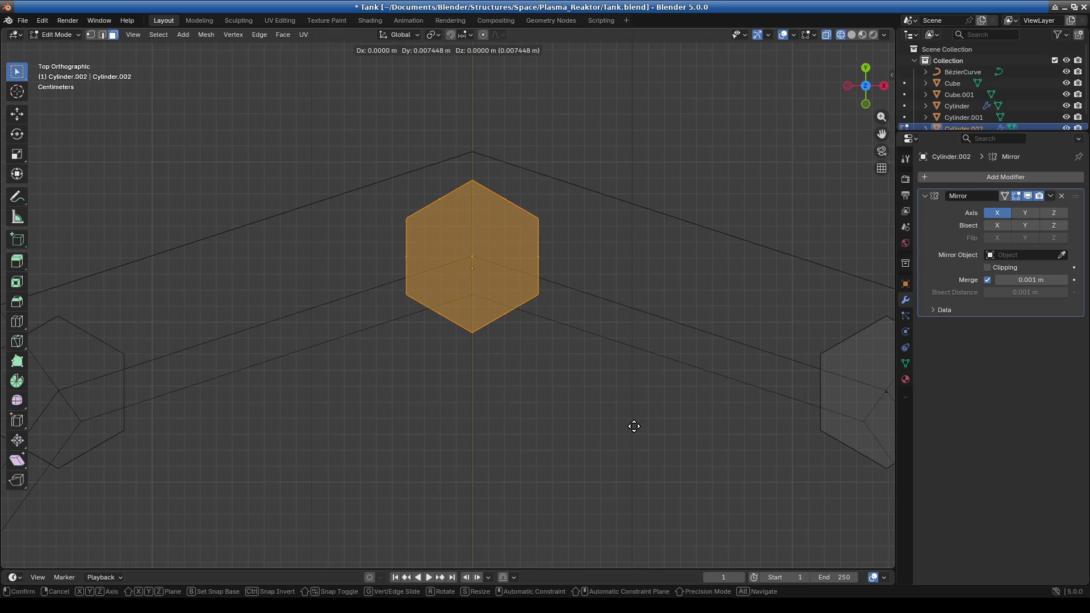
left_click(634, 426)
Move the bottom hexagon bolt face downward onto the ring
scroll(596, 445, "down", 4)
scroll(579, 540, "up", 2)
middle_click_drag(579, 539, 511, 345, "shift")
scroll(448, 298, "up", 5)
middle_click_drag(374, 229, 421, 287, "shift")
scroll(421, 287, "up", 3)
left_click(480, 279)
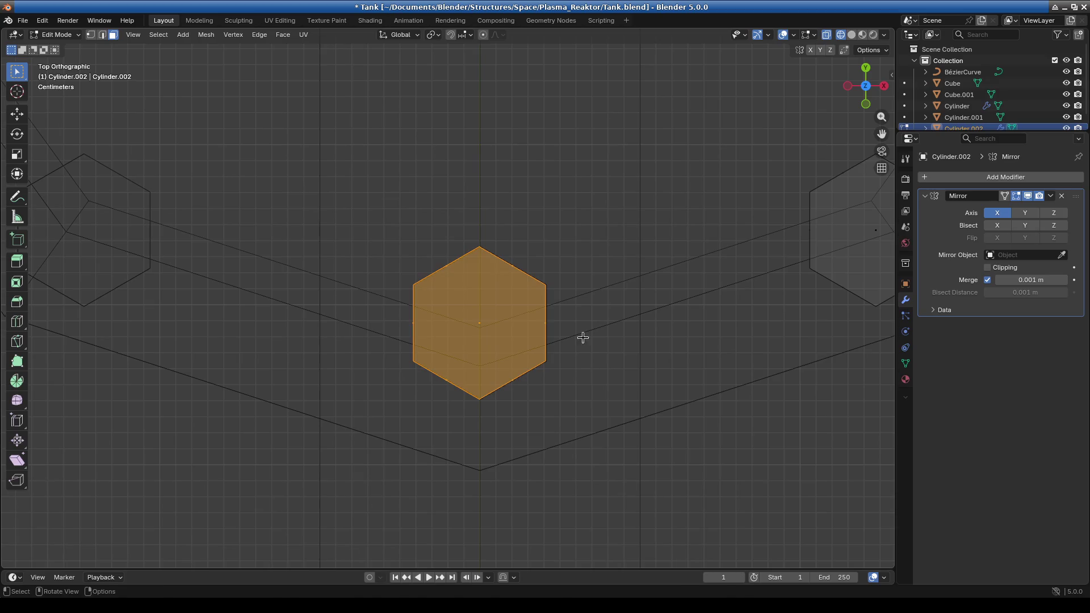
key("g")
left_click(583, 380)
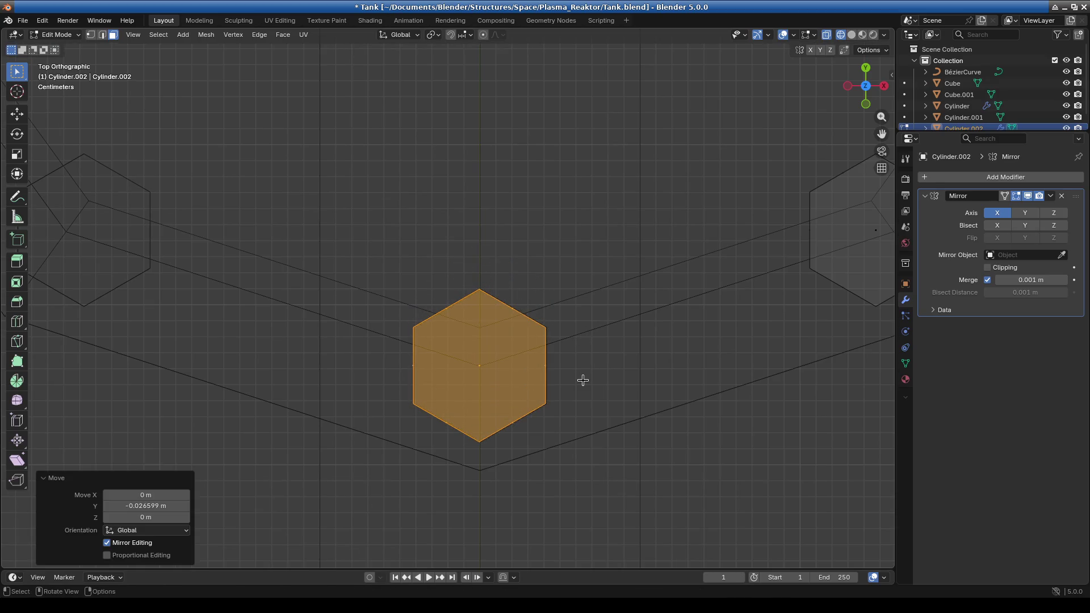
Nudge another grey hexagon to the right, then zoom back out over the whole bolt ring
scroll(665, 338, "down", 5)
middle_click_drag(664, 338, 494, 418, "shift")
scroll(493, 418, "up", 4)
scroll(540, 301, "up", 1)
middle_click_drag(540, 302, 518, 270, "shift")
mouse_move(284, 211)
left_mouse_down()
mouse_move(536, 403)
mouse_move(554, 401)
left_mouse_up()
key("g")
left_click(556, 402)
scroll(555, 402, "down", 5)
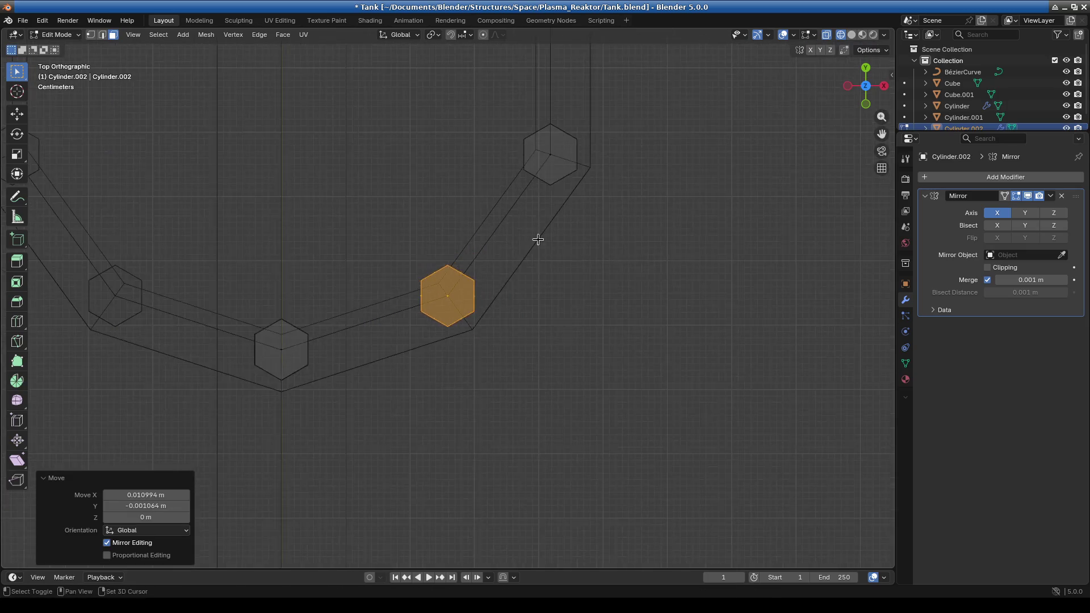
middle_click_drag(543, 256, 449, 386, "shift")
scroll(539, 458, "down", 1)
scroll(602, 482, "down", 1)
scroll(549, 449, "down", 2)
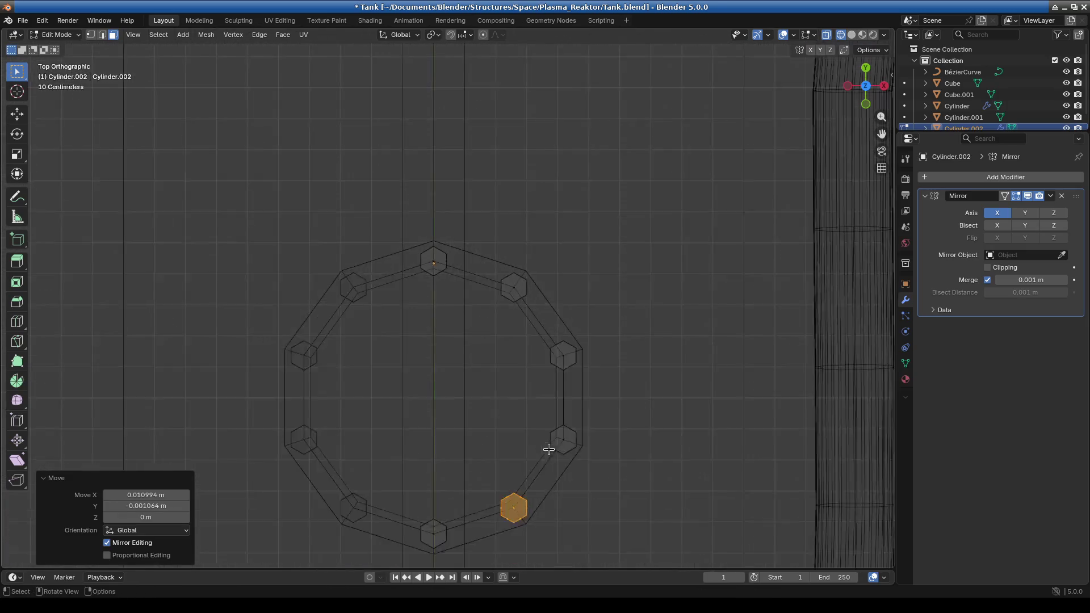
scroll(549, 448, "down", 1)
scroll(448, 377, "down", 2, "shift")
left_click(62, 38)
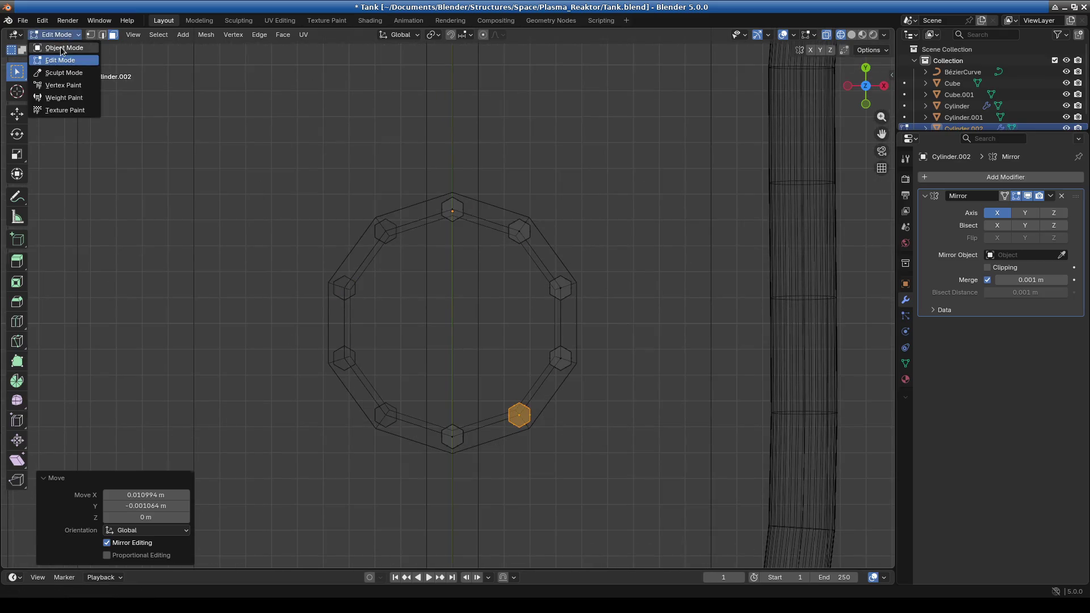
Return to Object Mode with solid shading and review the bolts in perspective and top views
left_click(59, 44)
scroll(517, 333, "down", 3)
scroll(653, 199, "down", 2)
left_click(852, 35)
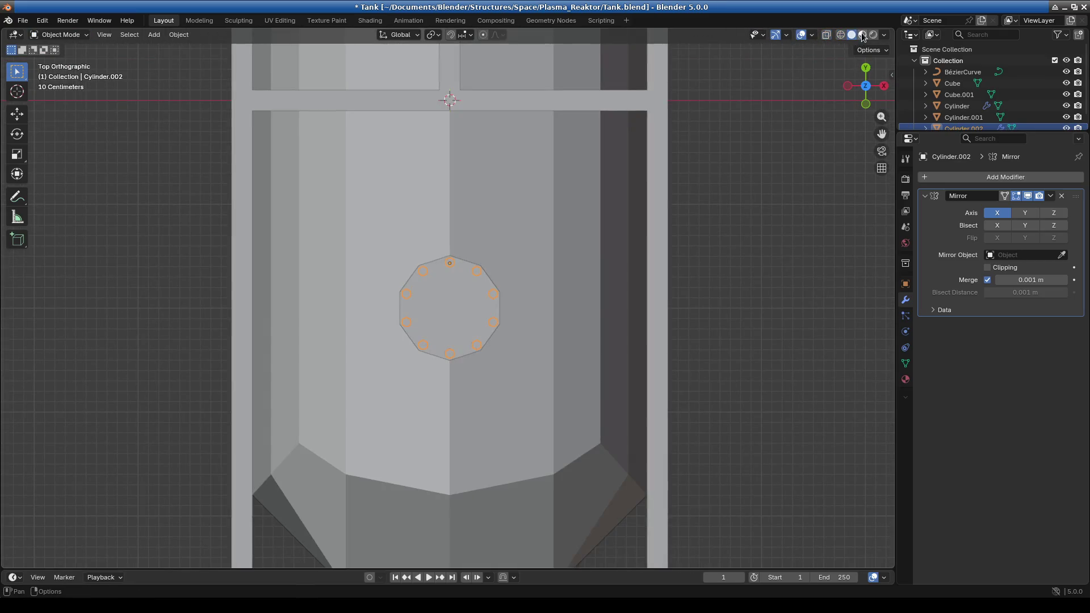
mouse_move(553, 427)
middle_mouse_down()
mouse_move(747, 404)
mouse_move(708, 461)
middle_mouse_up()
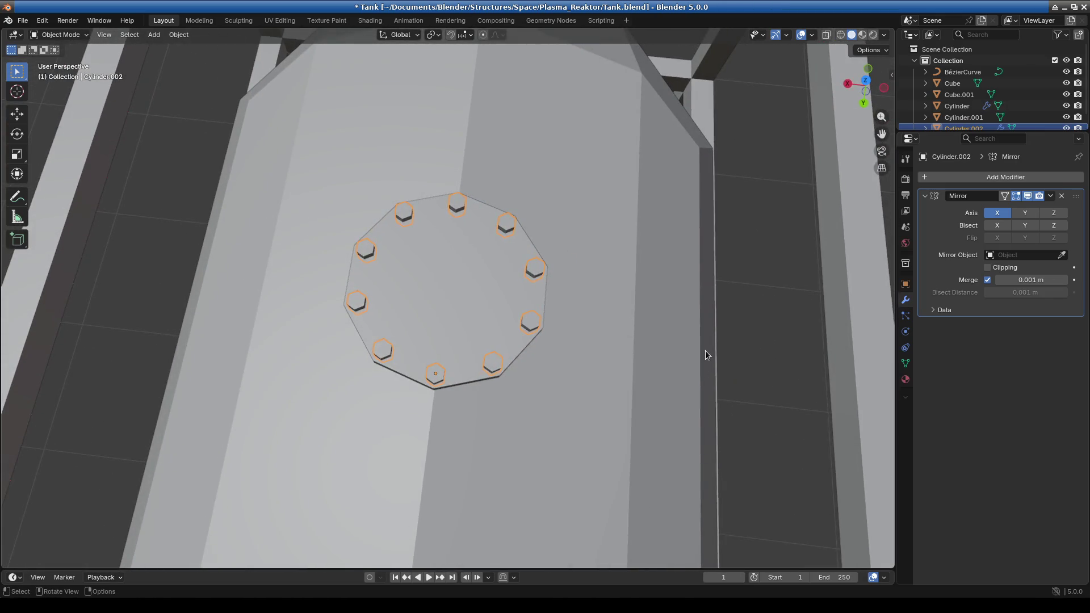
key("KP_7")
scroll(688, 332, "up", 3)
scroll(688, 336, "down", 1)
Try scaling the bolt heads but cancel, then re-enter Edit Mode on the bolt mesh in top view
key("s")
key("Escape")
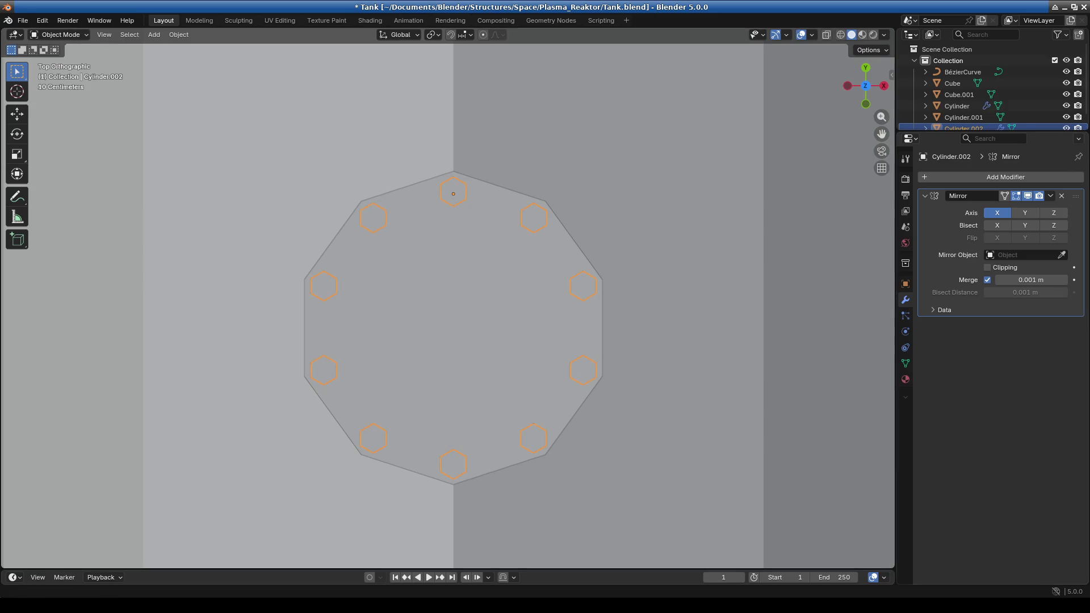
scroll(434, 353, "down", 5)
mouse_move(434, 352)
middle_mouse_down()
mouse_move(613, 236)
mouse_move(539, 306)
middle_mouse_up()
left_click(56, 34)
left_click(56, 48)
left_click(59, 35)
left_click(60, 60)
scroll(573, 398, "up", 4)
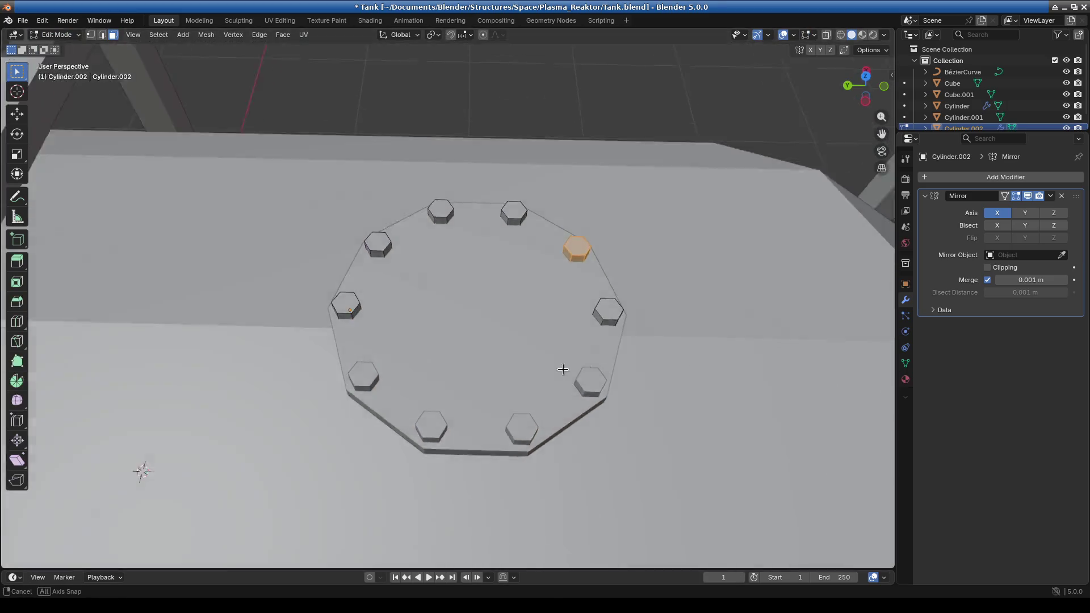
key("KP_7")
left_click(1050, 196)
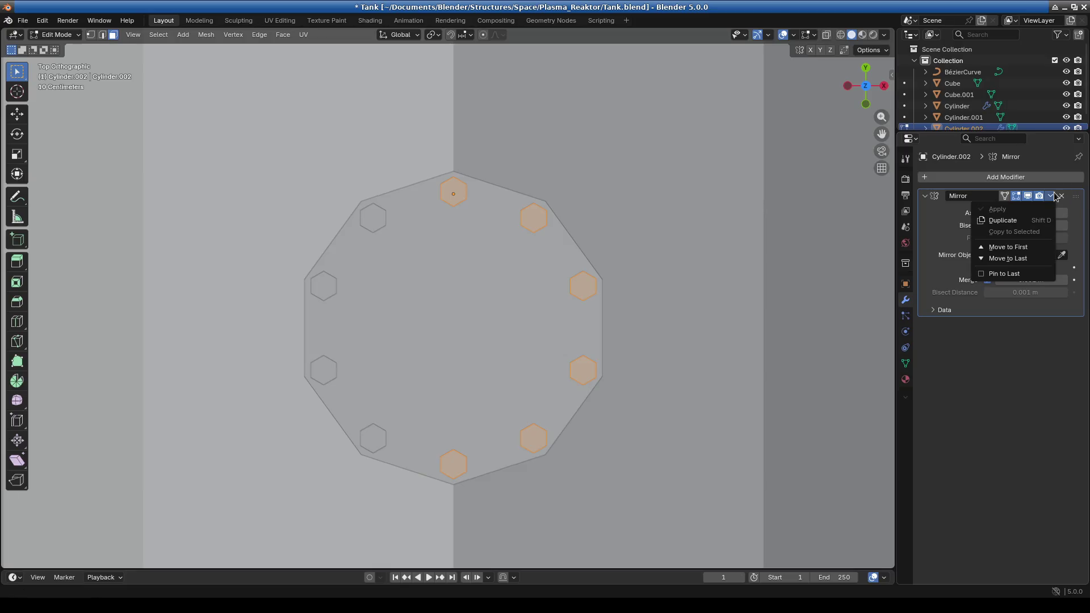
Apply the Mirror modifier on Cylinder.002 and return to Edit Mode
left_click(56, 34)
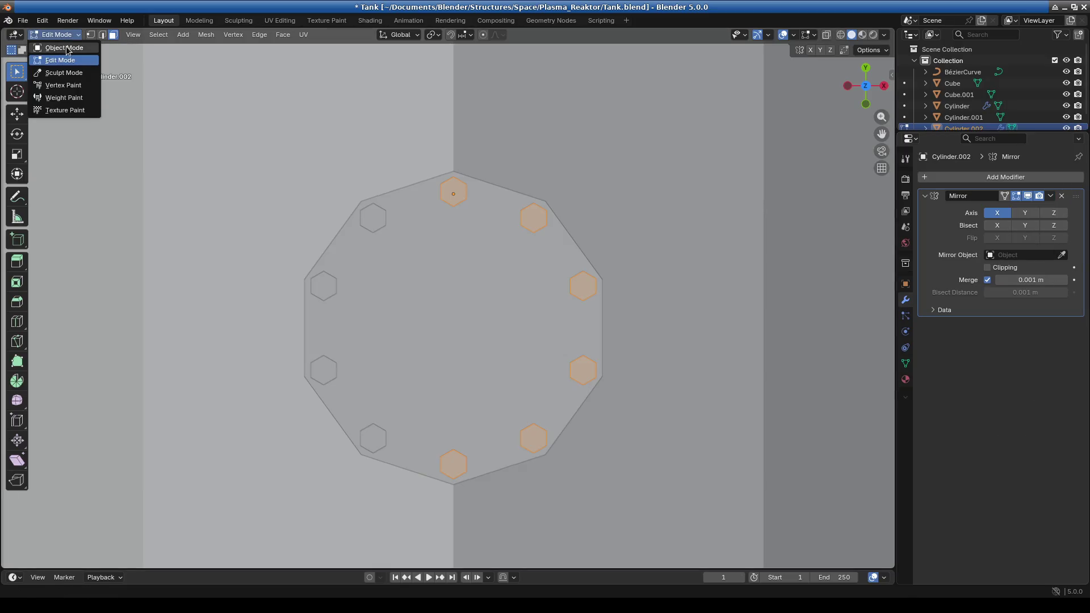
left_click(57, 48)
left_click(1052, 203)
left_click(1004, 212)
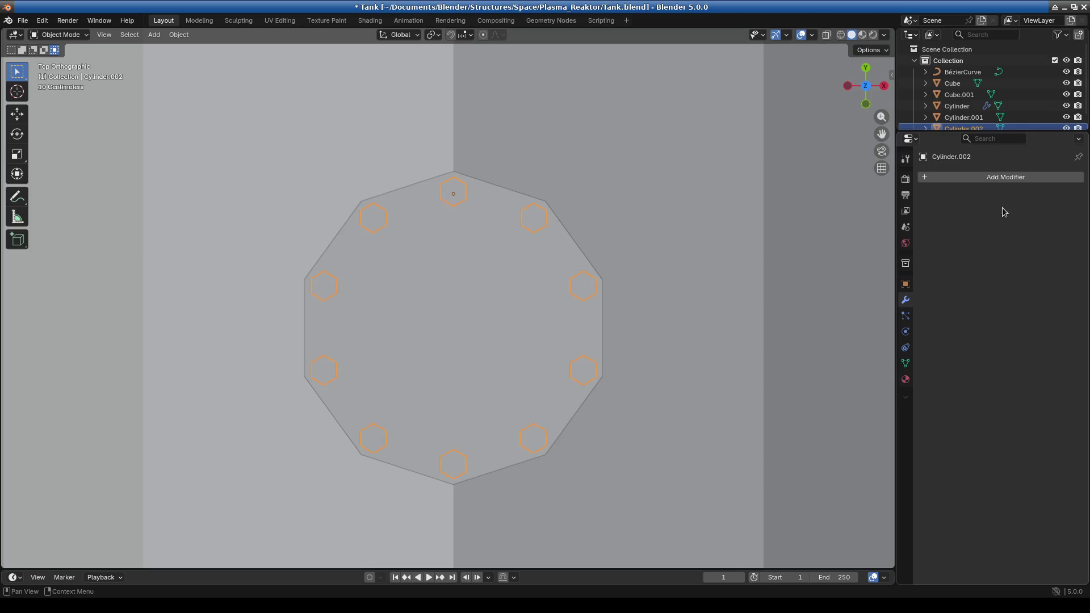
left_click(57, 35)
left_click(62, 59)
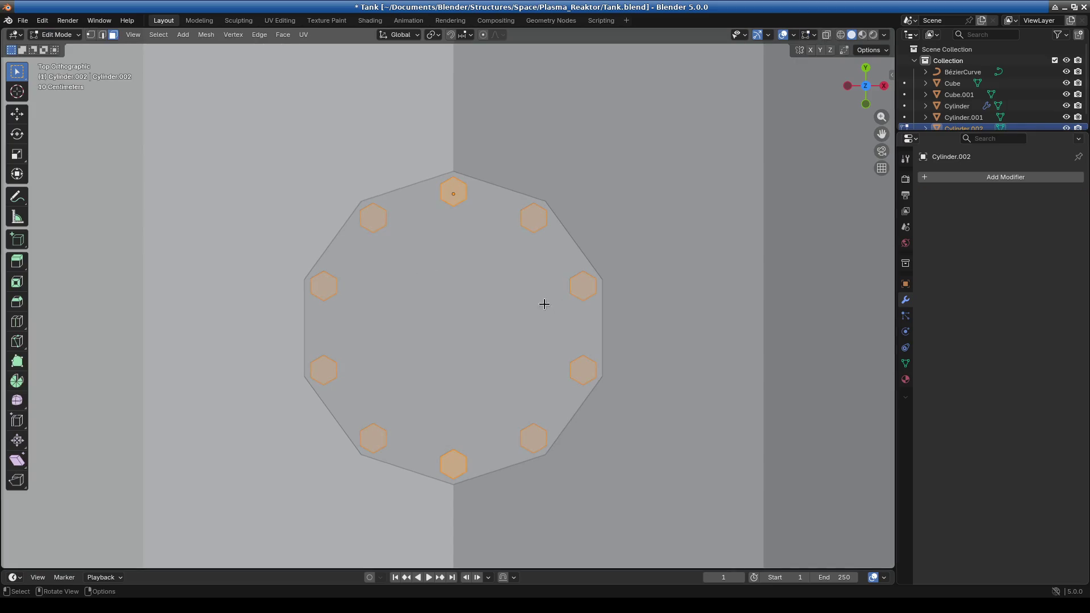
Merge by Distance, raising the merge distance to 0.0401 m to remove 20 duplicate vertices
key("m")
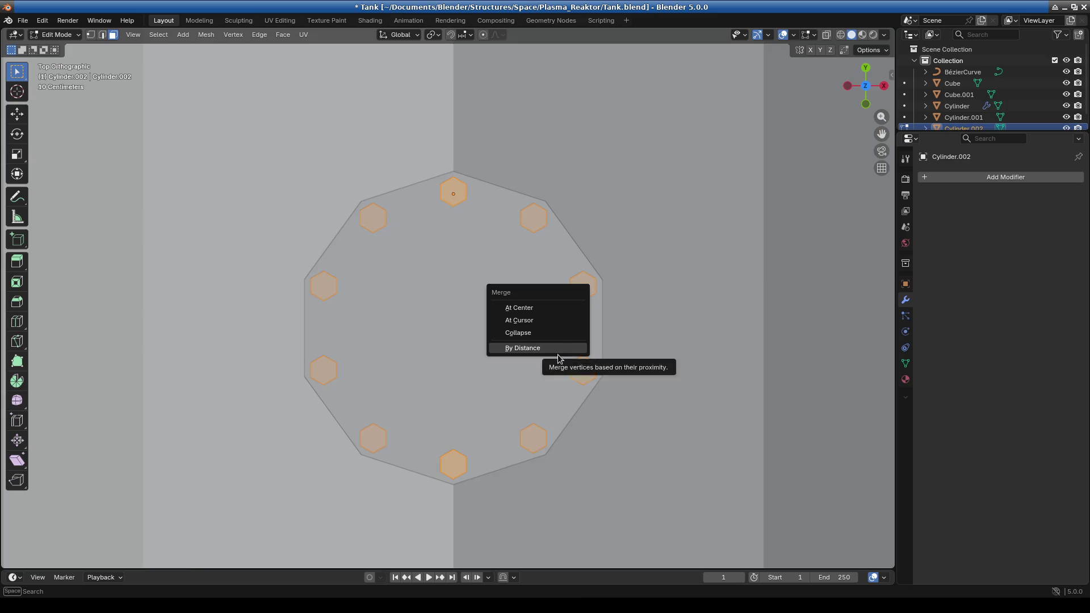
left_click(558, 355)
mouse_move(533, 390)
middle_mouse_down()
mouse_move(530, 316)
mouse_move(512, 376)
middle_mouse_up()
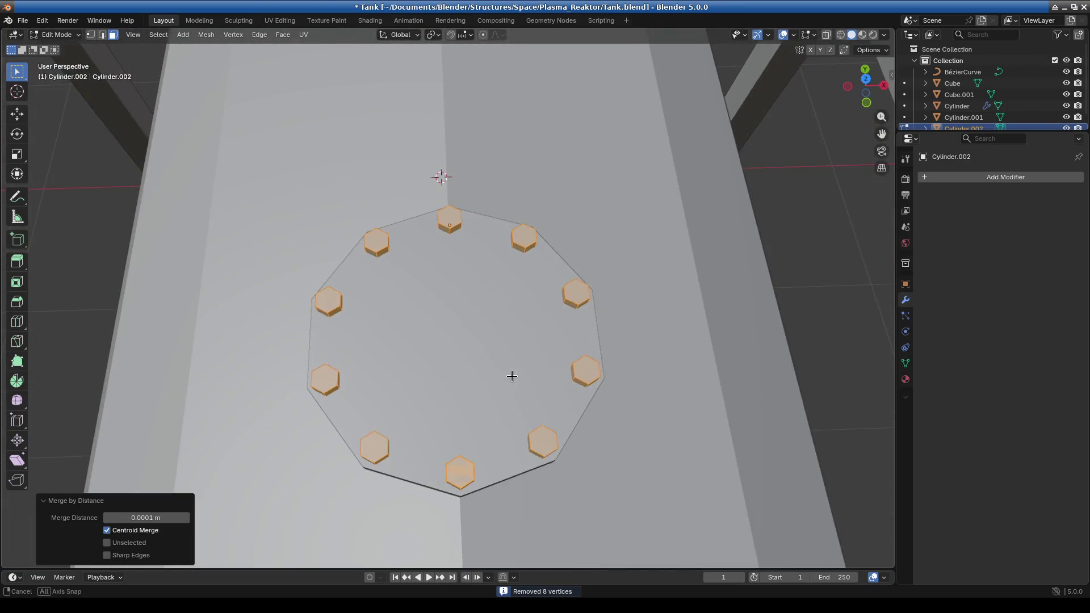
scroll(471, 476, "up", 4)
scroll(459, 363, "up", 4)
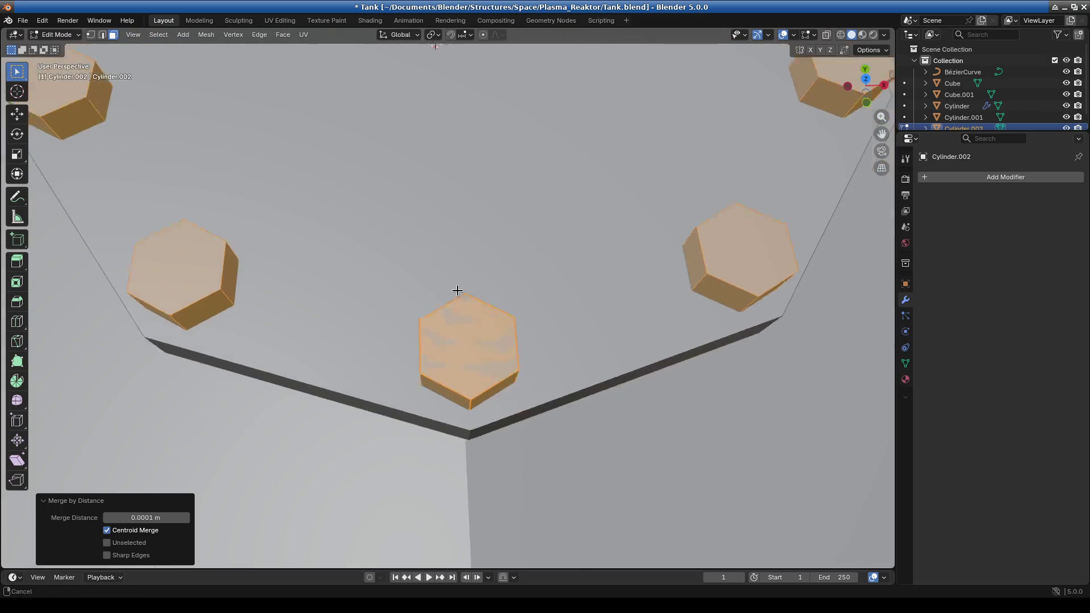
left_click(185, 517)
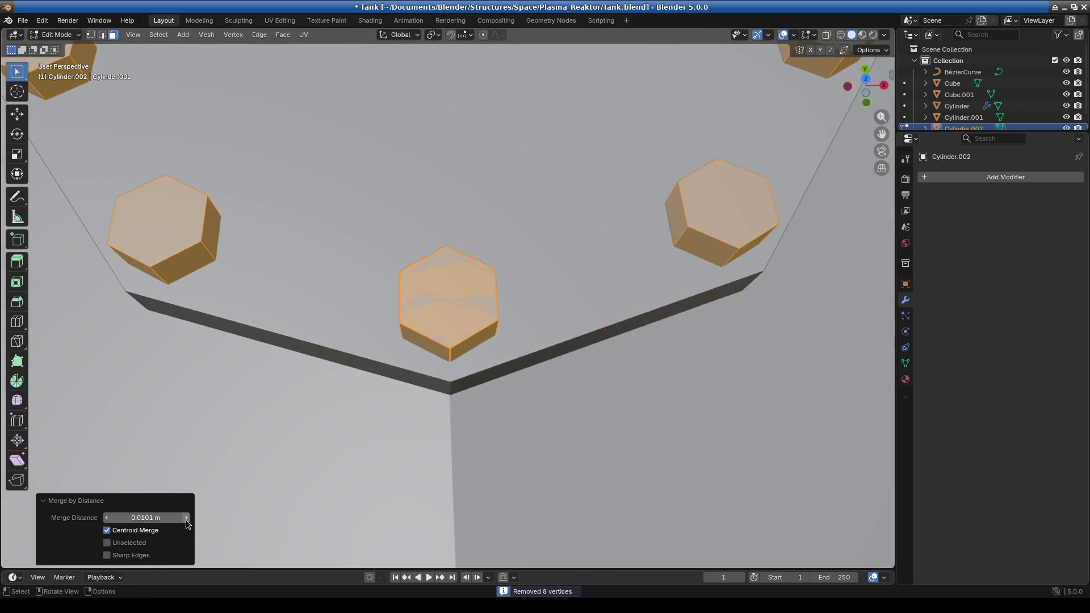
left_click(185, 518)
mouse_move(457, 413)
middle_mouse_down()
mouse_move(462, 312)
mouse_move(342, 328)
middle_mouse_up()
scroll(468, 313, "up", 3)
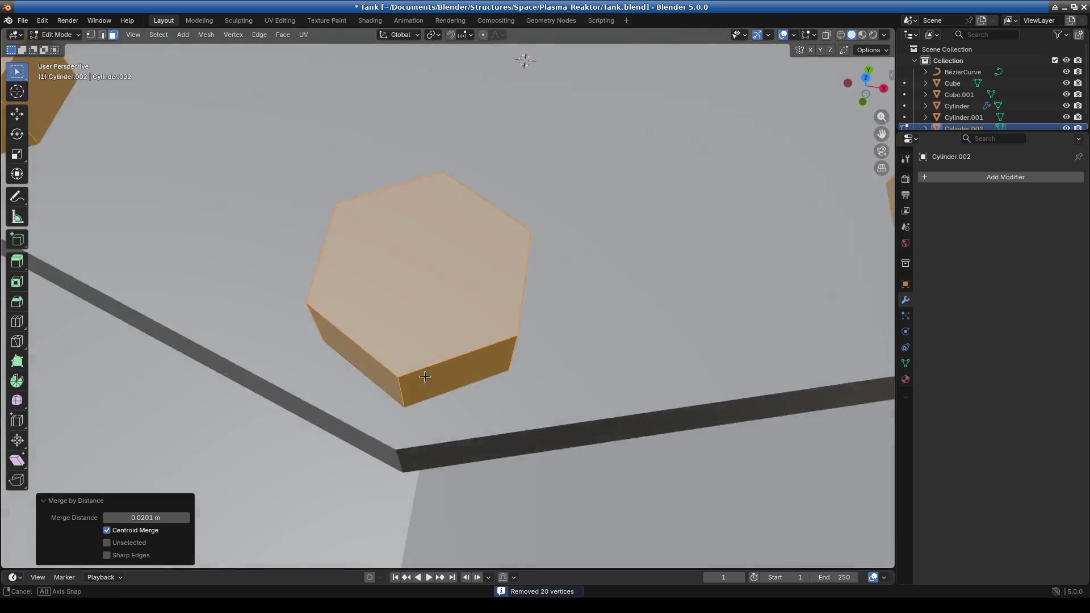
scroll(342, 328, "down", 4)
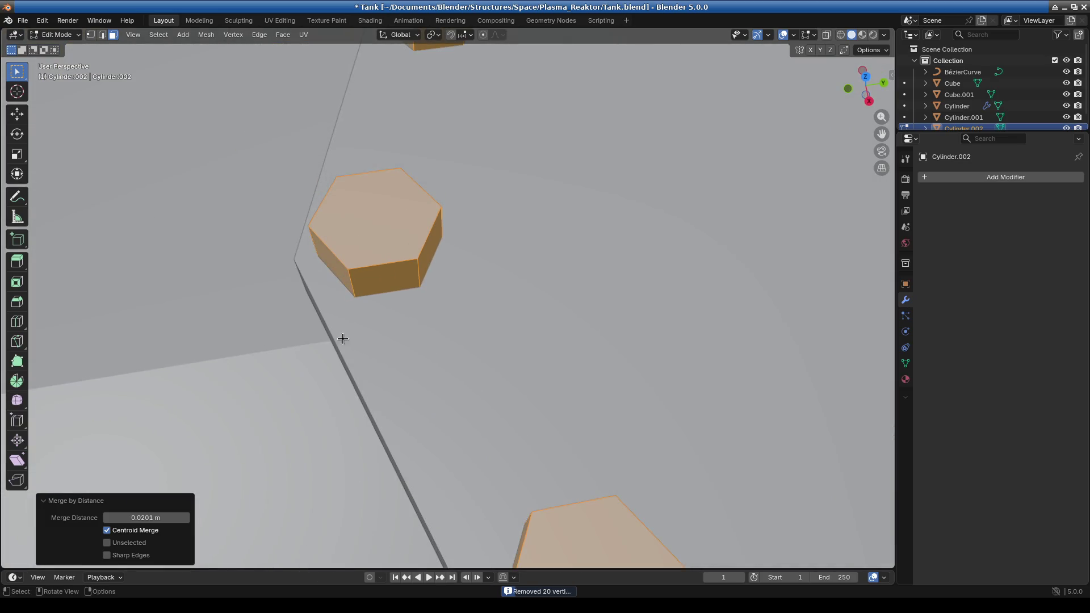
left_click(186, 518)
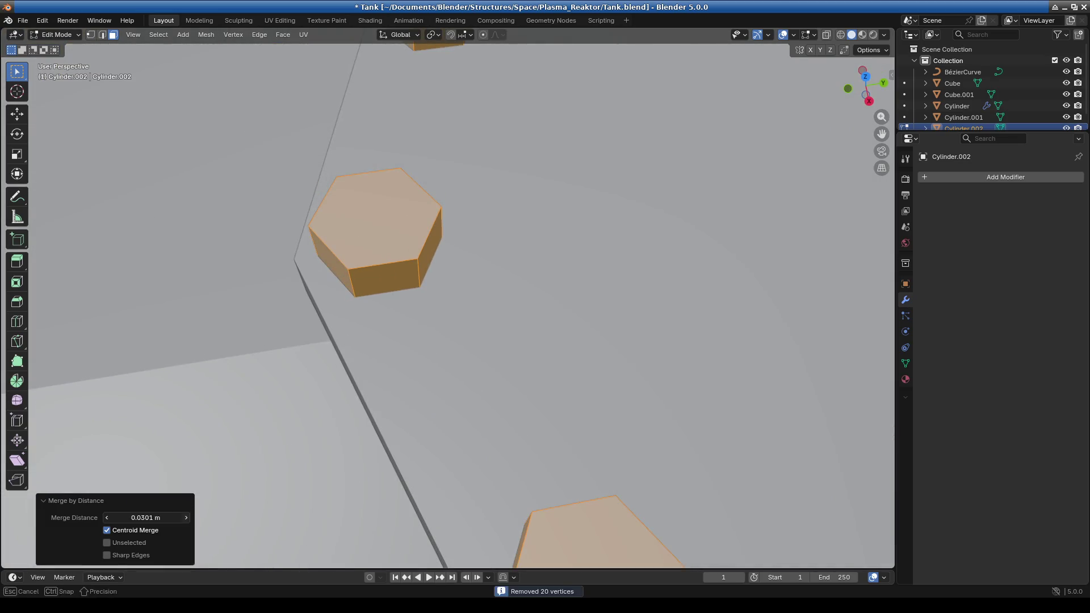
scroll(521, 405, "down", 6)
middle_click_drag(521, 405, 513, 406)
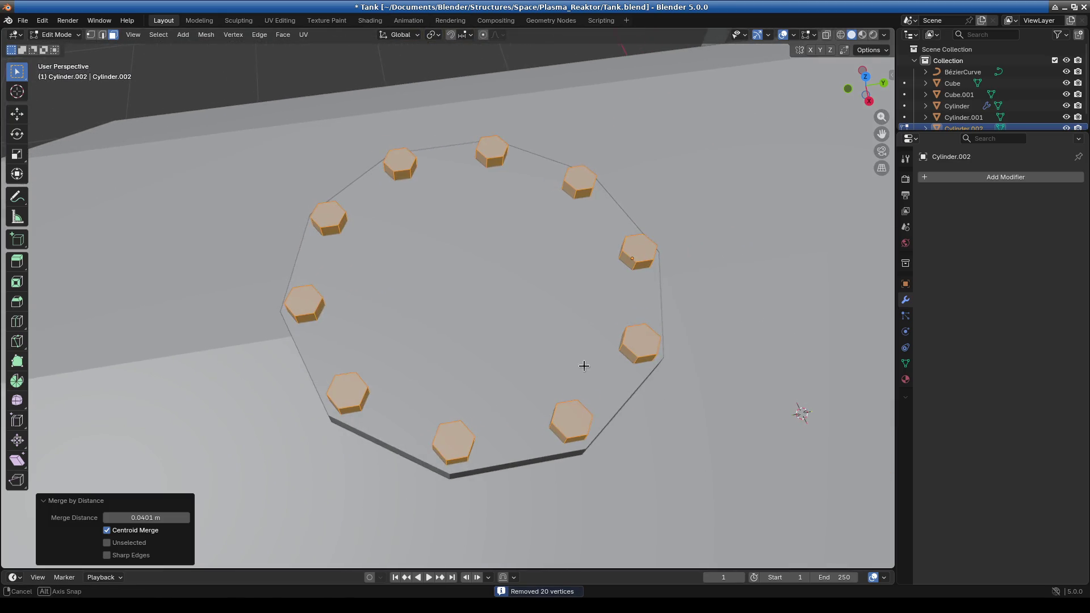
scroll(522, 384, "down", 2)
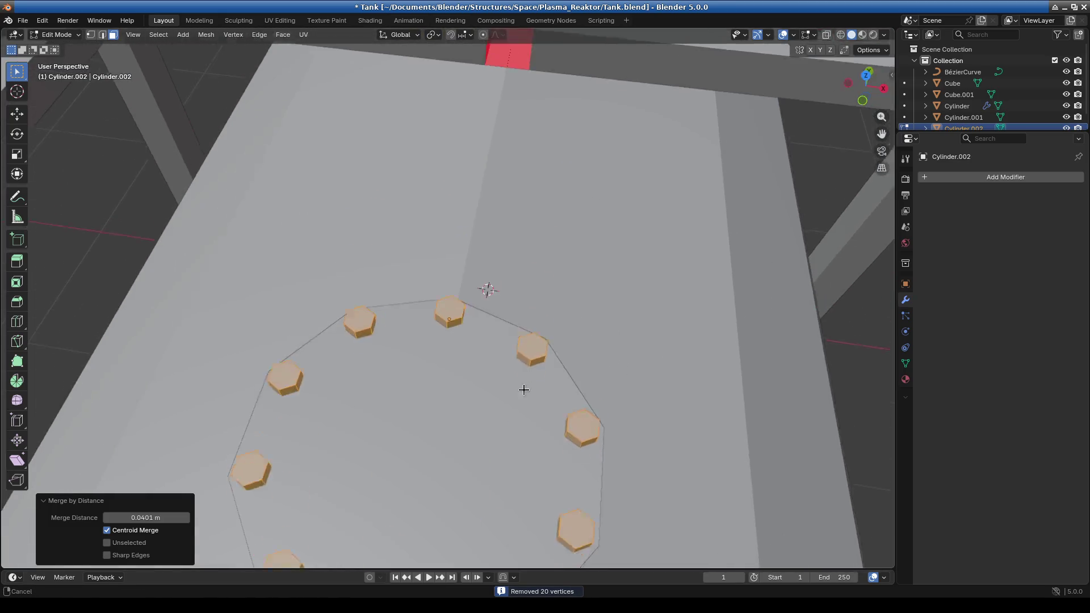
scroll(438, 356, "up", 8)
left_click(57, 35)
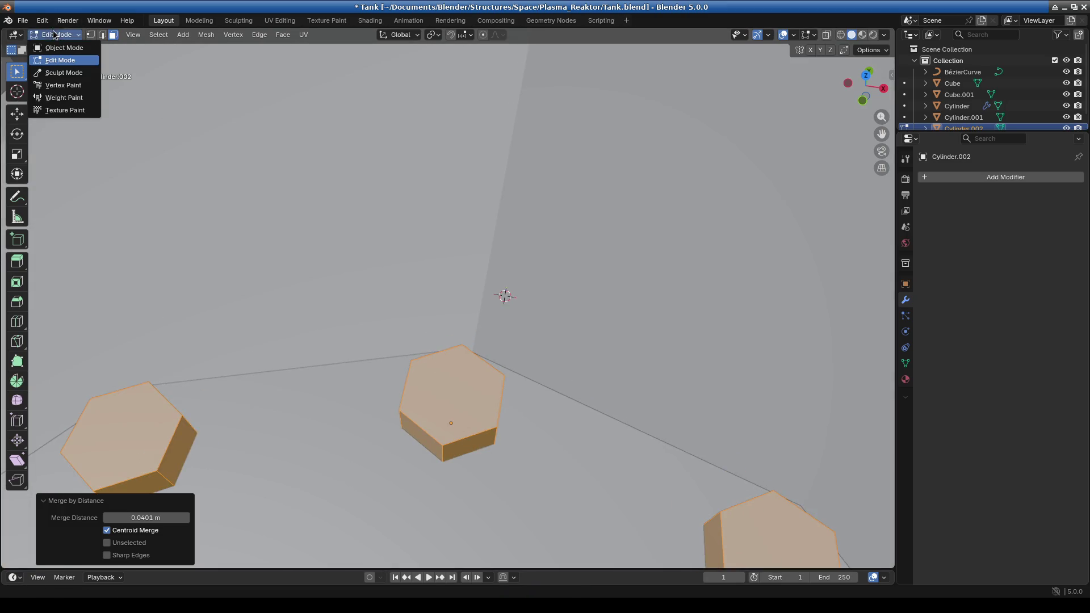
Switch to Object Mode and inspect the flange's nut ring from low side and top angles
left_click(57, 46)
scroll(466, 374, "down", 5)
scroll(475, 392, "down", 3)
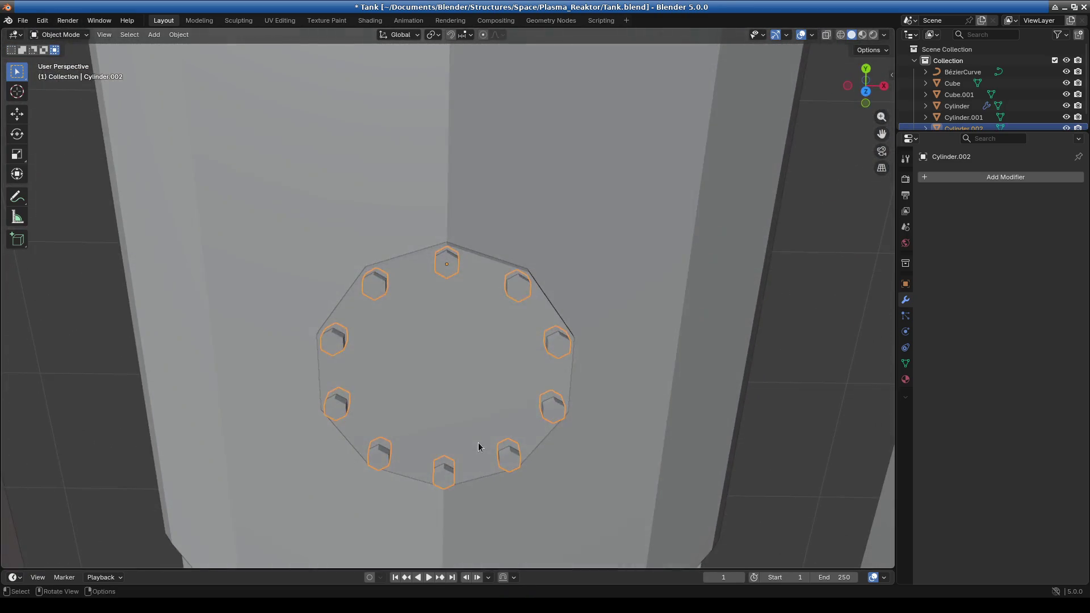
mouse_move(608, 438)
middle_mouse_down()
mouse_move(542, 286)
mouse_move(542, 382)
middle_mouse_up()
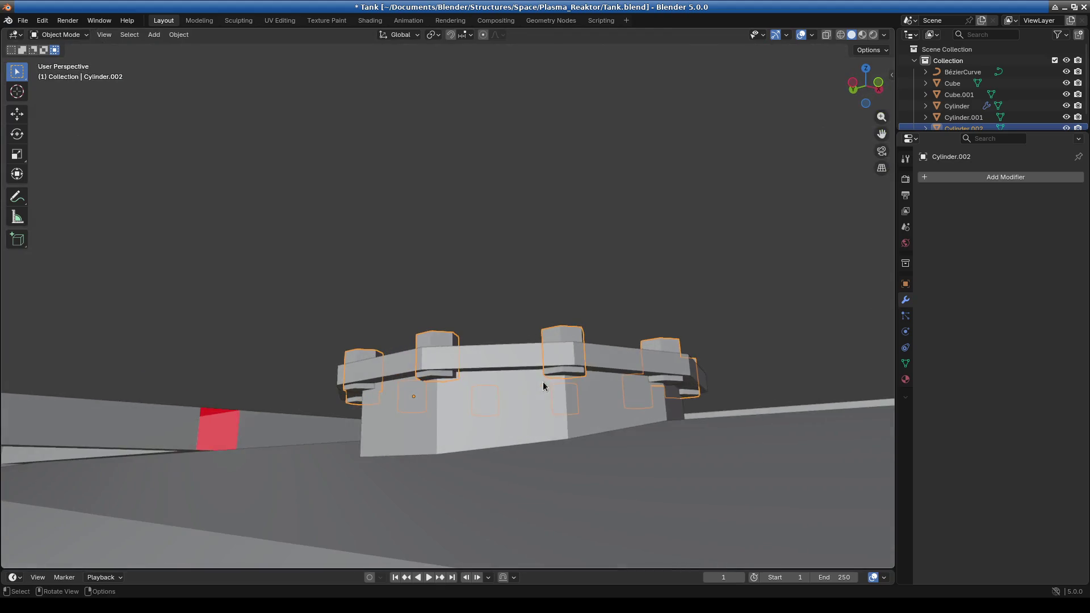
scroll(540, 383, "up", 4)
middle_click_drag(526, 474, 527, 455)
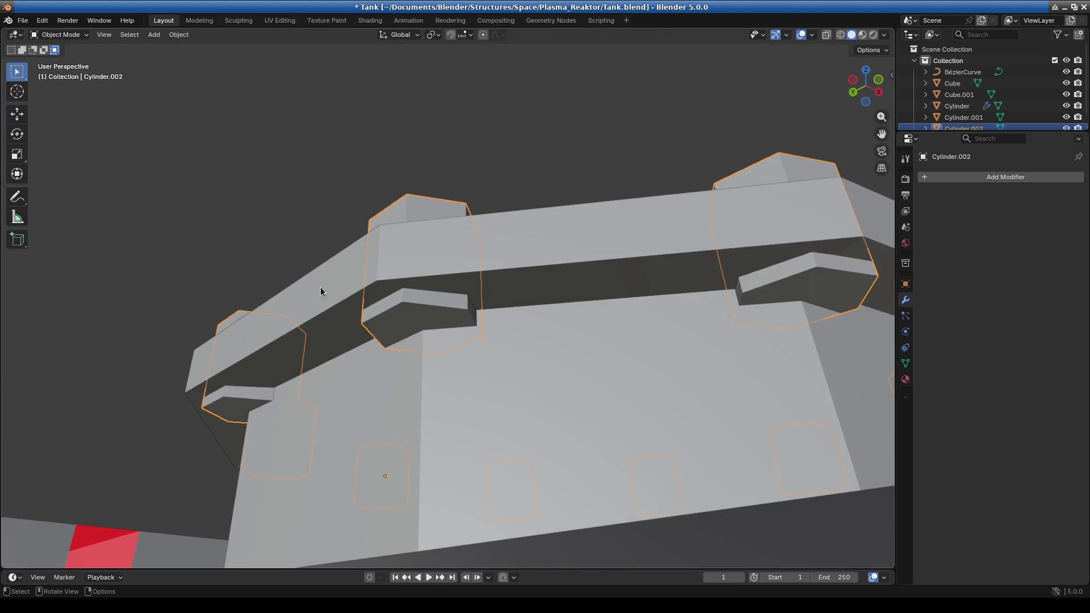
left_click(60, 35)
scroll(539, 260, "down", 2)
scroll(538, 256, "down", 3)
mouse_move(538, 256)
middle_mouse_down()
mouse_move(577, 363)
mouse_move(625, 307)
middle_mouse_up()
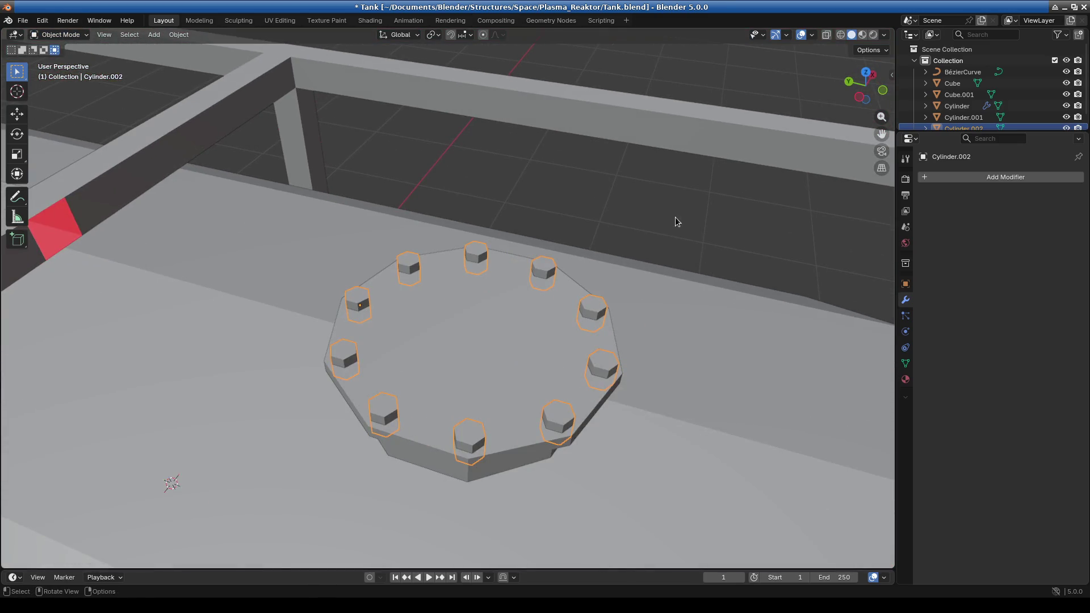
Toggle the nut mesh into Edit Mode and back to Object Mode, then orbit around the flange
left_click(65, 36)
left_click(56, 60)
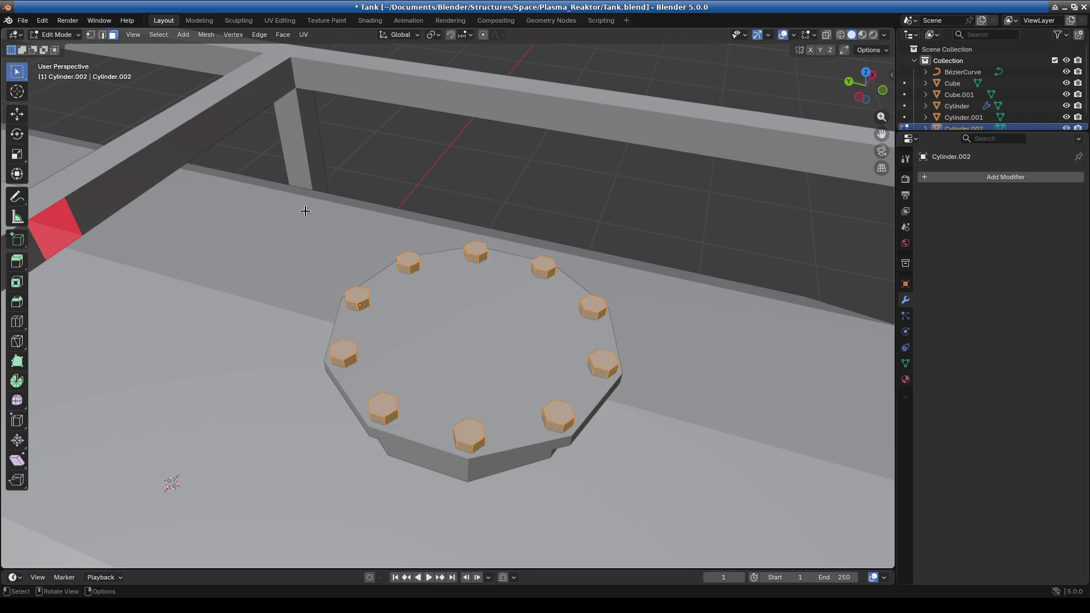
left_click(59, 36)
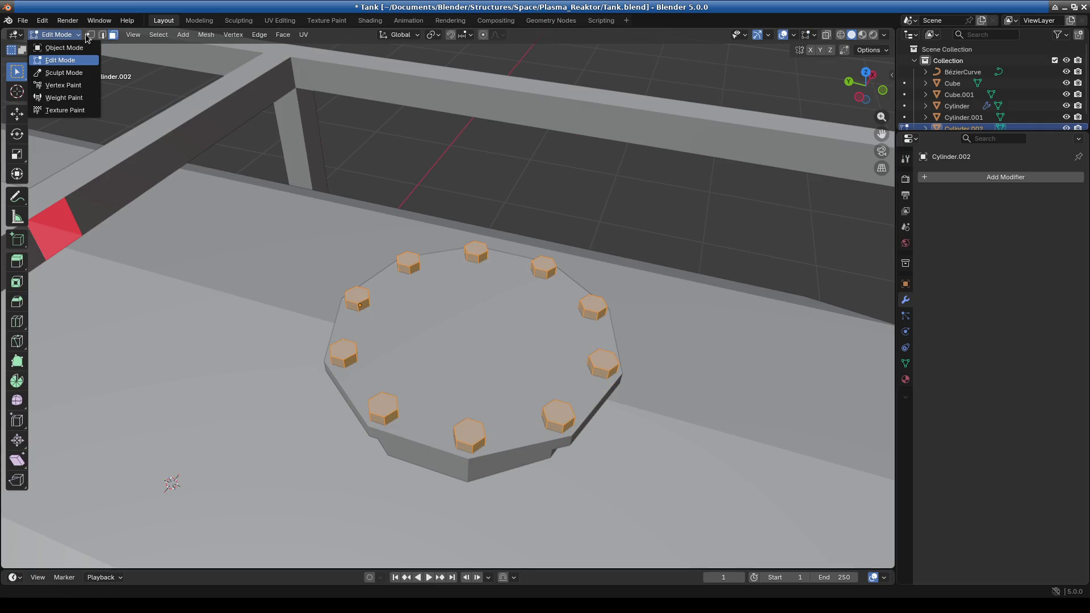
double_click(164, 20)
left_click(57, 35)
left_click(57, 48)
middle_click_drag(467, 335, 486, 200)
Switch to wireframe, enter Edit Mode on flange ring Cylinder.001 and select all its mesh
key("shift+z")
left_click(478, 344)
left_click(60, 34)
left_click(505, 393)
left_click(407, 423)
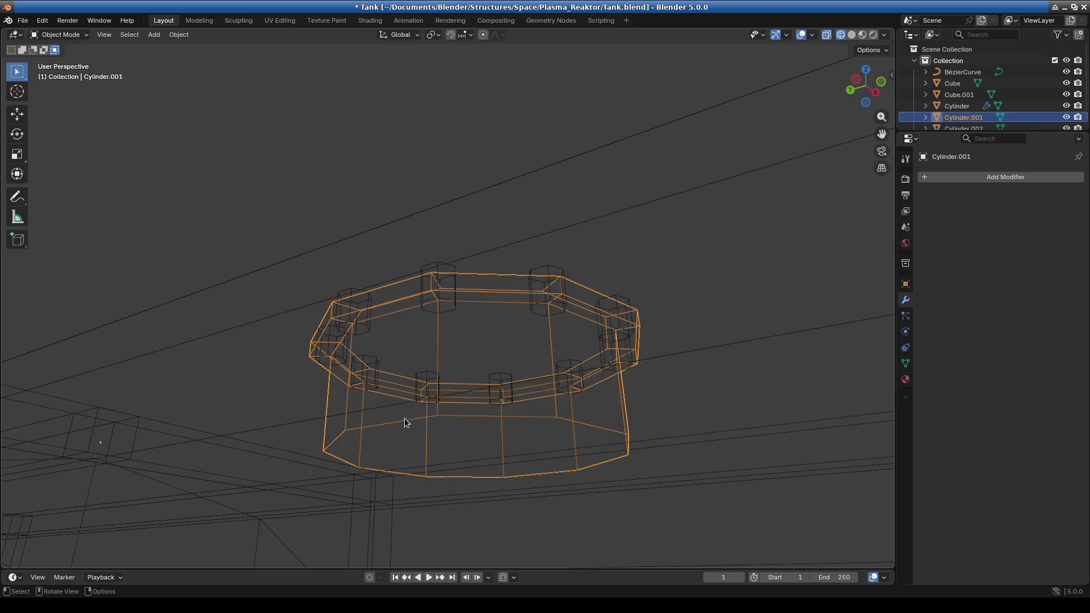
left_click(44, 34)
left_click(55, 60)
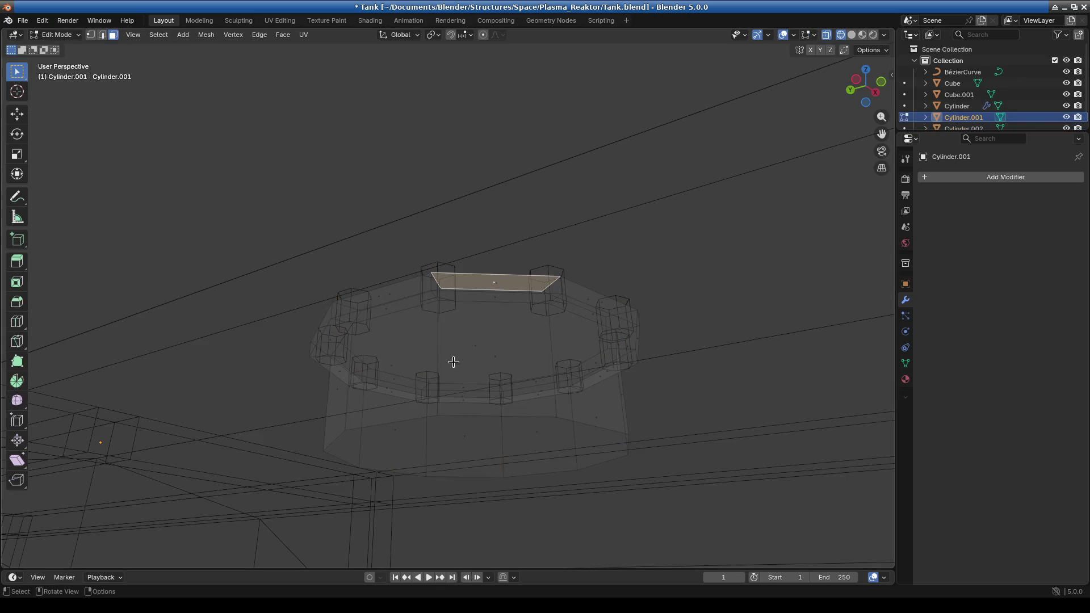
left_click(443, 362, "alt")
left_click(445, 363)
left_click(444, 363, "alt")
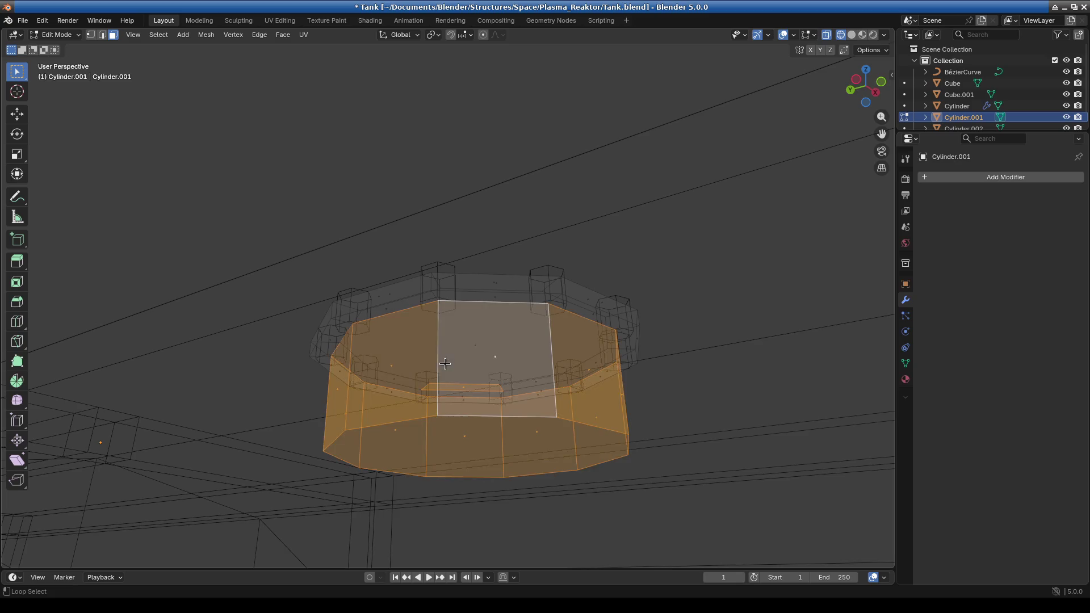
left_click(481, 209)
key("a")
Shrink the selected flange ring mesh to 0.809 from the top view
middle_click_drag(440, 352, 486, 432)
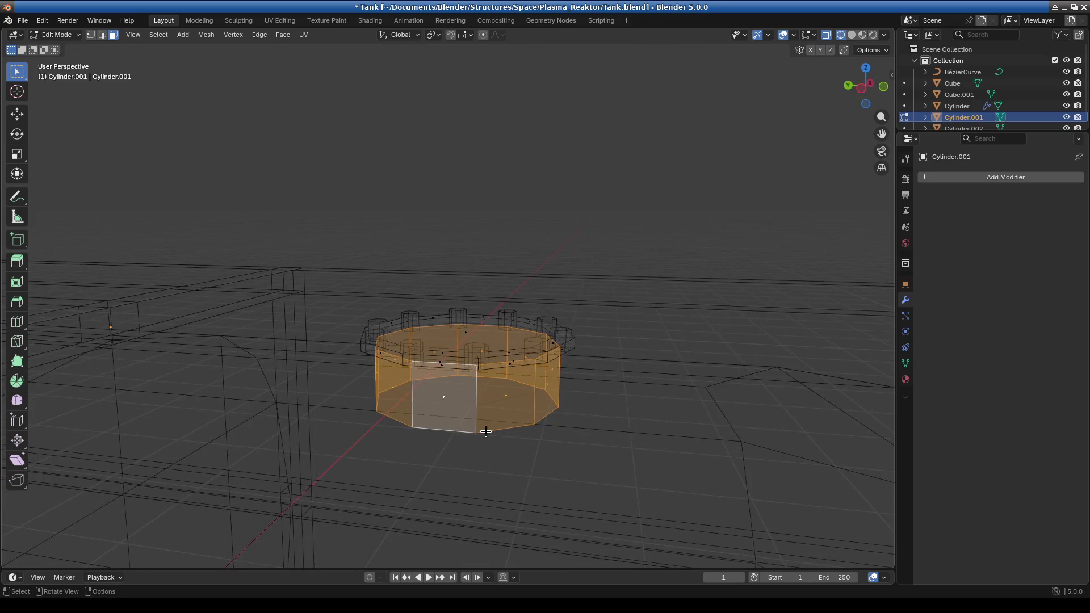
key("KP_7")
scroll(555, 396, "up", 3)
scroll(709, 329, "up", 1)
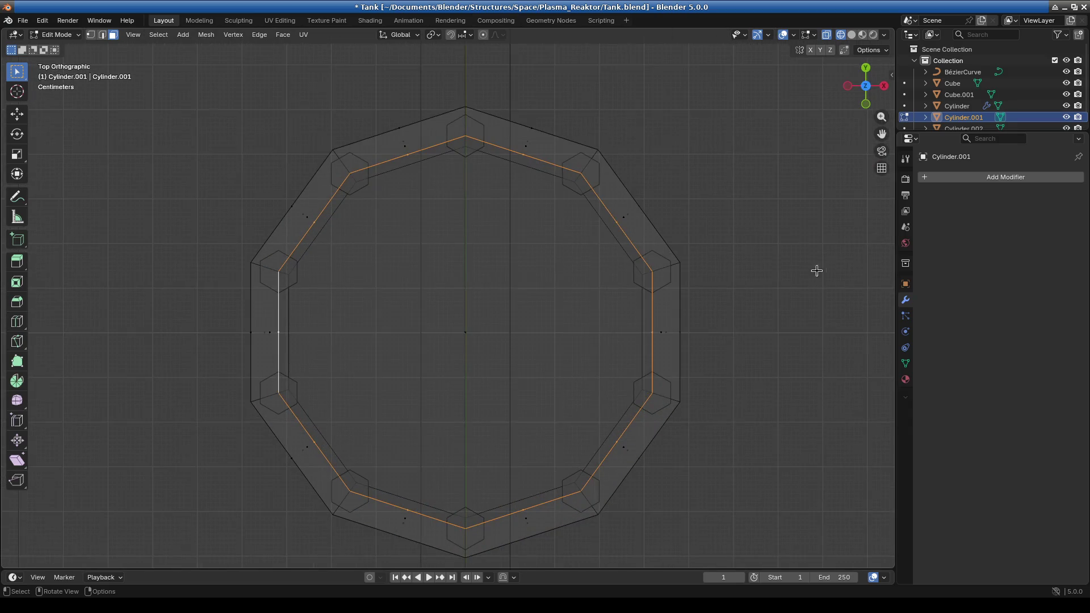
key("s")
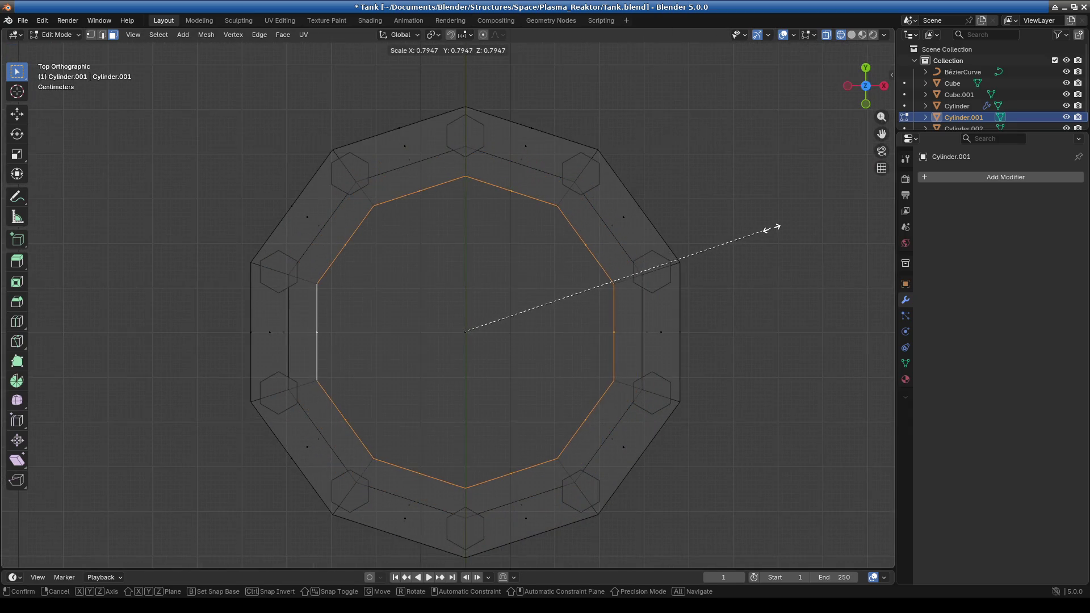
left_click(779, 227)
Enlarge the flange ring section by 1.057, viewed from the top
mouse_move(649, 301)
middle_mouse_down()
mouse_move(601, 227)
mouse_move(592, 370)
mouse_move(632, 360)
middle_mouse_up()
key("KP_1")
key("KP_7")
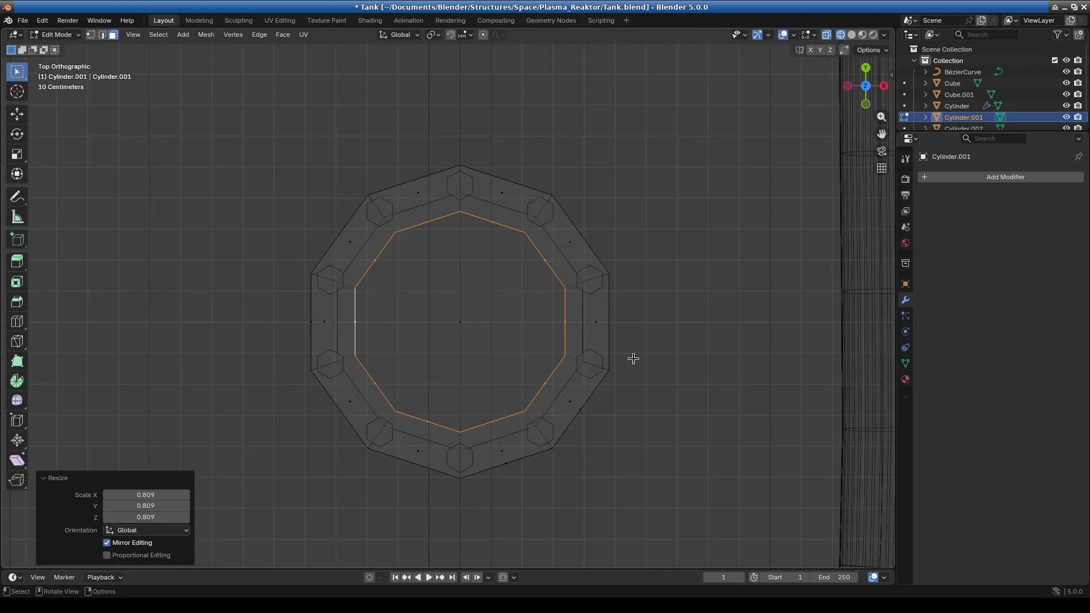
scroll(681, 301, "up", 3)
key("s")
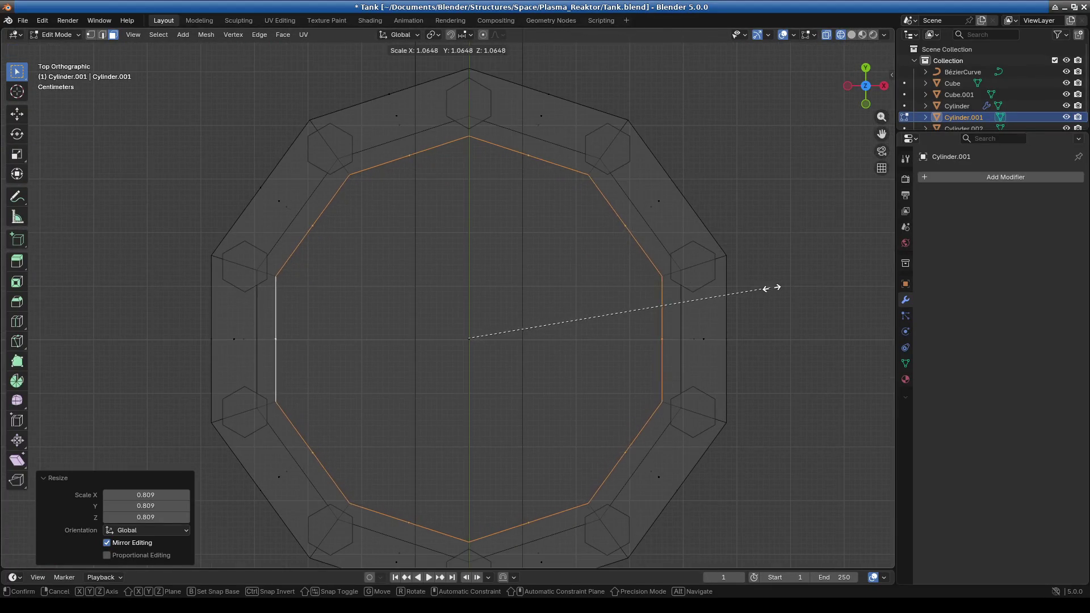
left_click(767, 288)
scroll(651, 334, "down", 3)
middle_click_drag(589, 372, 611, 337)
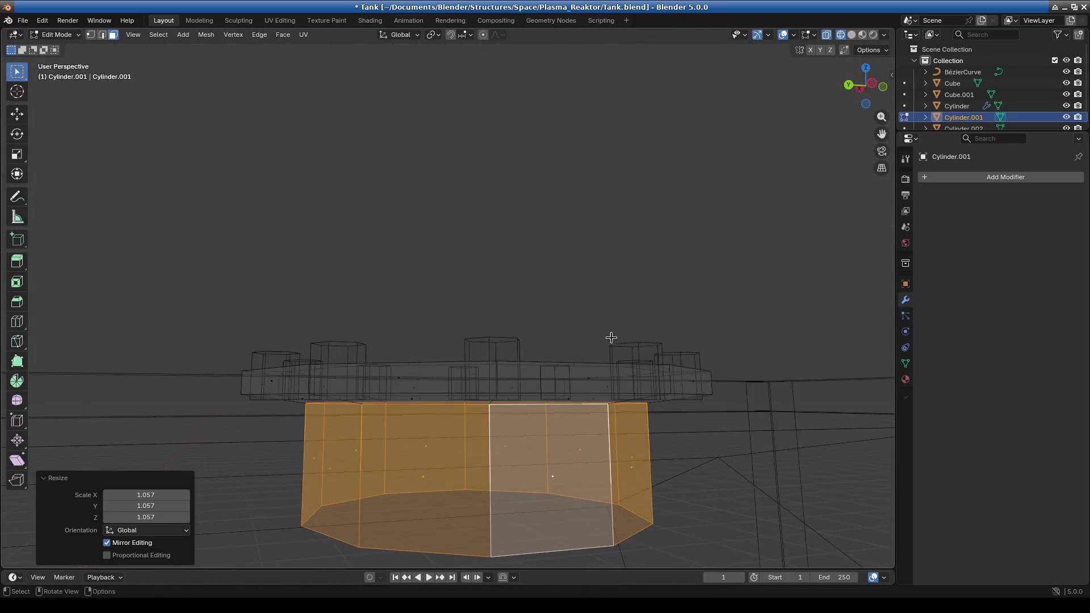
left_click(54, 34)
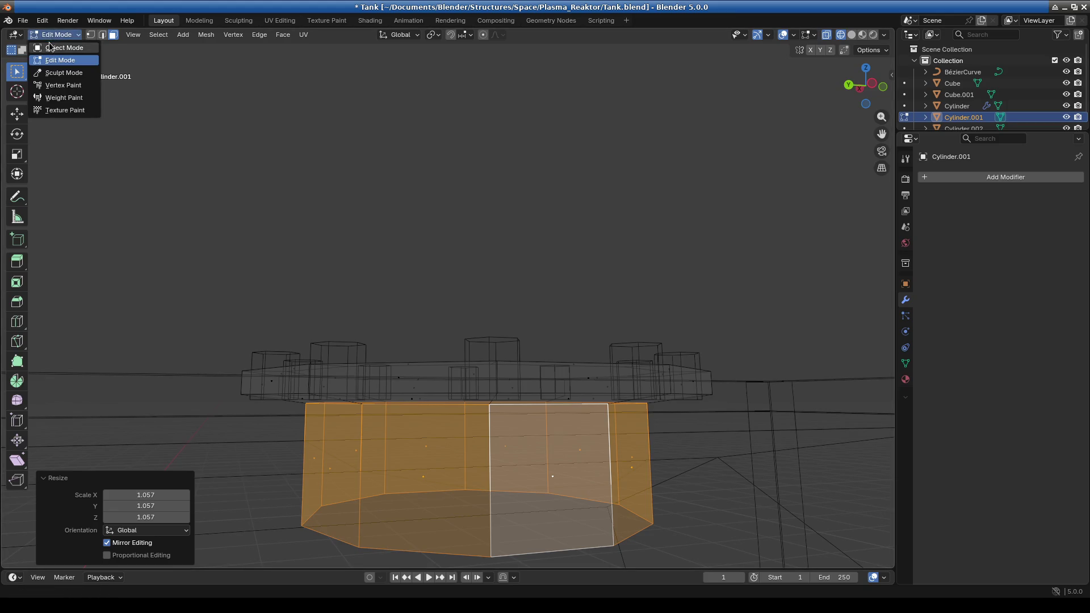
Return to Object Mode, select the nut ring Cylinder.002 and enter Edit Mode
left_click(51, 47)
left_click(482, 344)
middle_click_drag(490, 344, 605, 336)
left_click(59, 35)
left_click(51, 58)
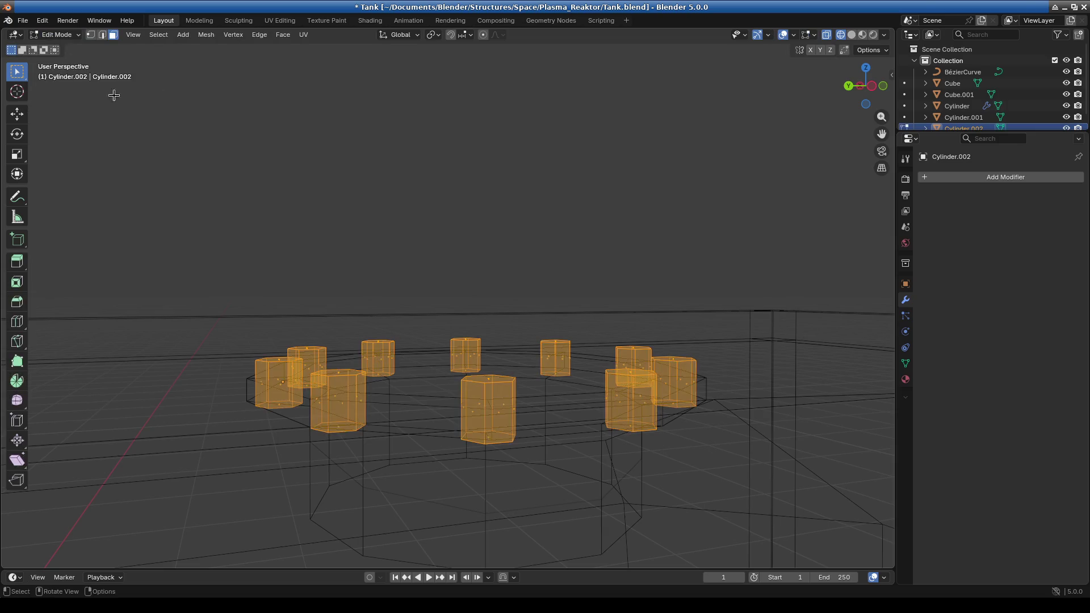
Lower the nuts 0.027951 m along Z
key("g")
key("z")
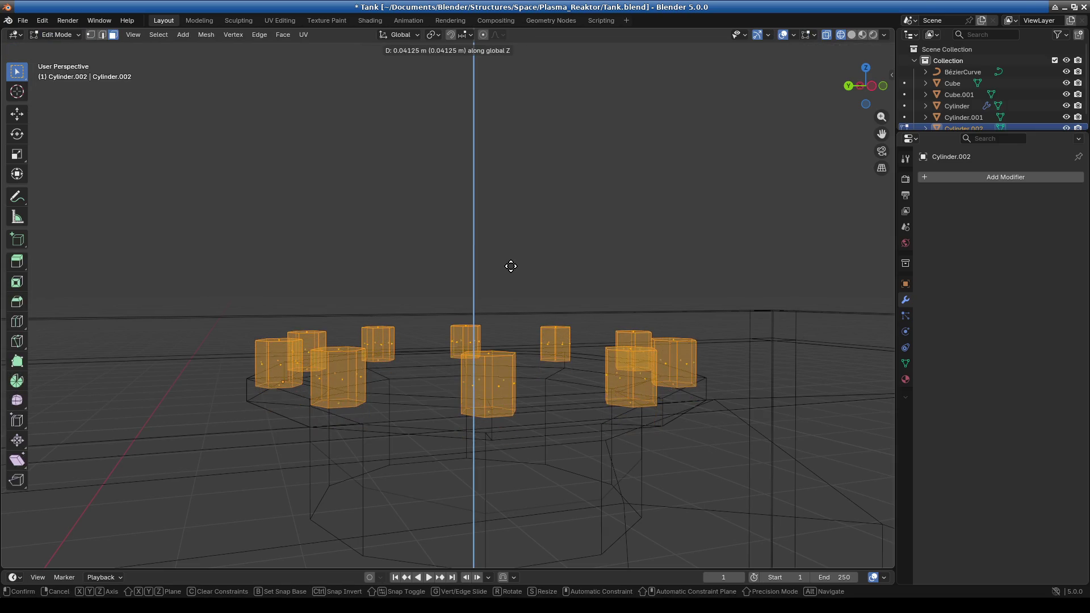
left_click(505, 296)
middle_click_drag(543, 397, 556, 383)
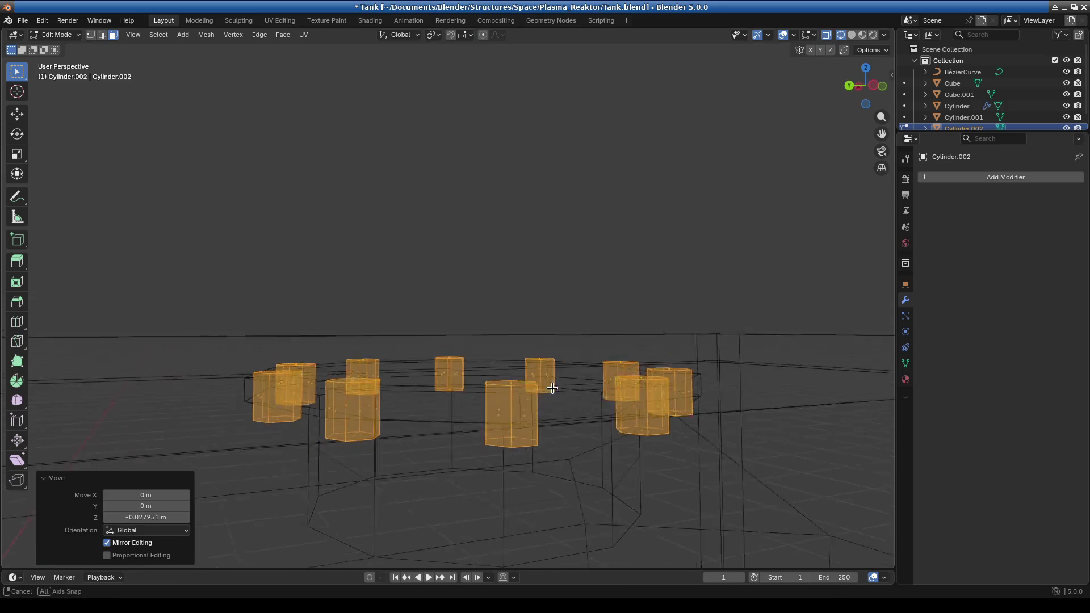
Raise the nuts 0.009059 m along Z, check from the top, and return to Object Mode
key("g")
key("z")
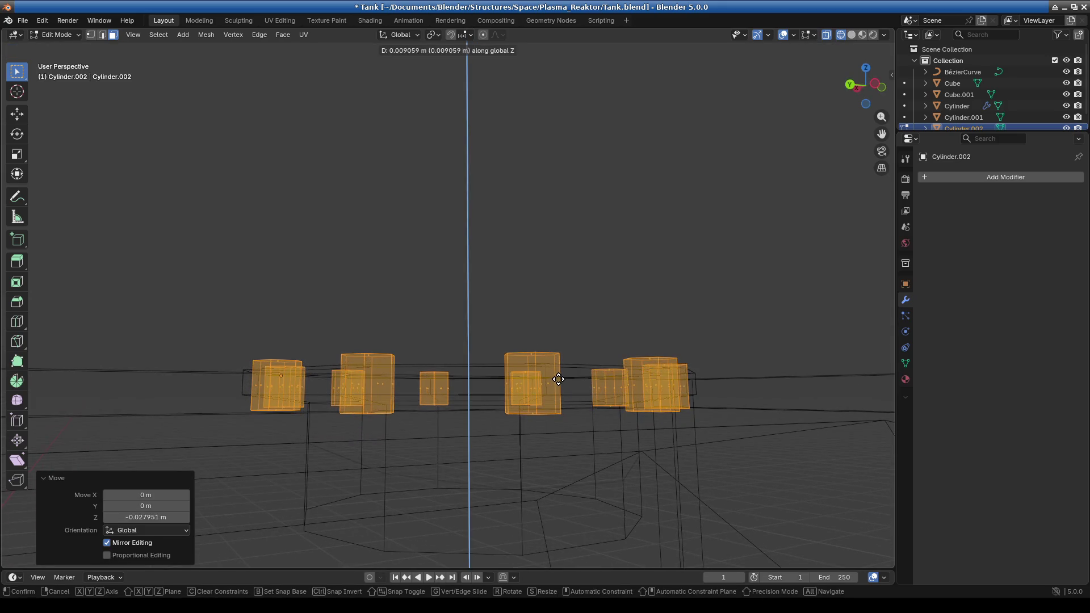
left_click(557, 381)
middle_click_drag(548, 396, 582, 404)
scroll(546, 400, "up", 4)
key("KP_7")
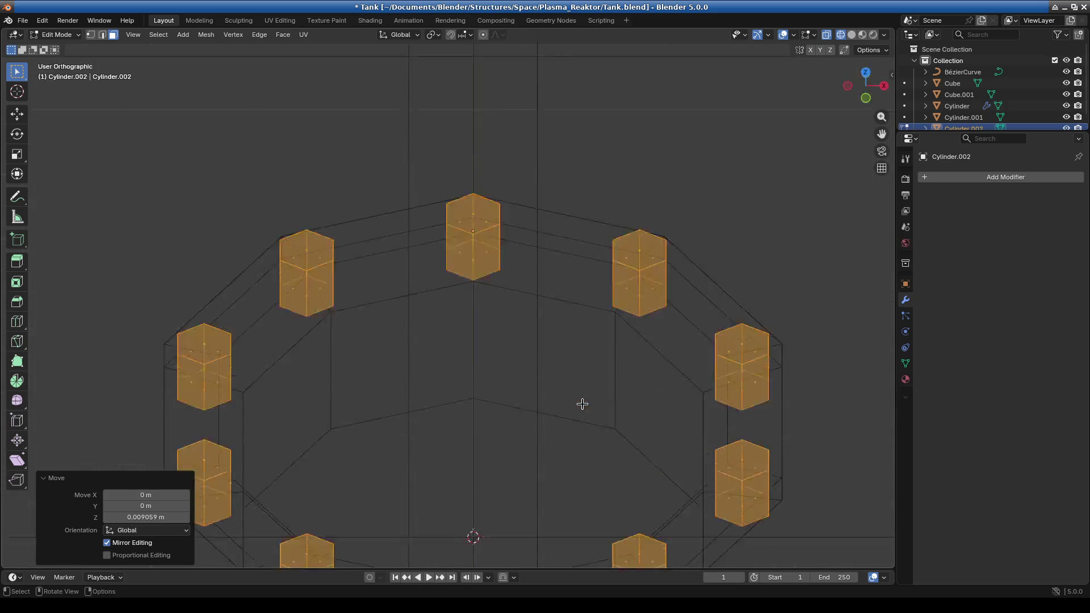
scroll(463, 273, "up", 1)
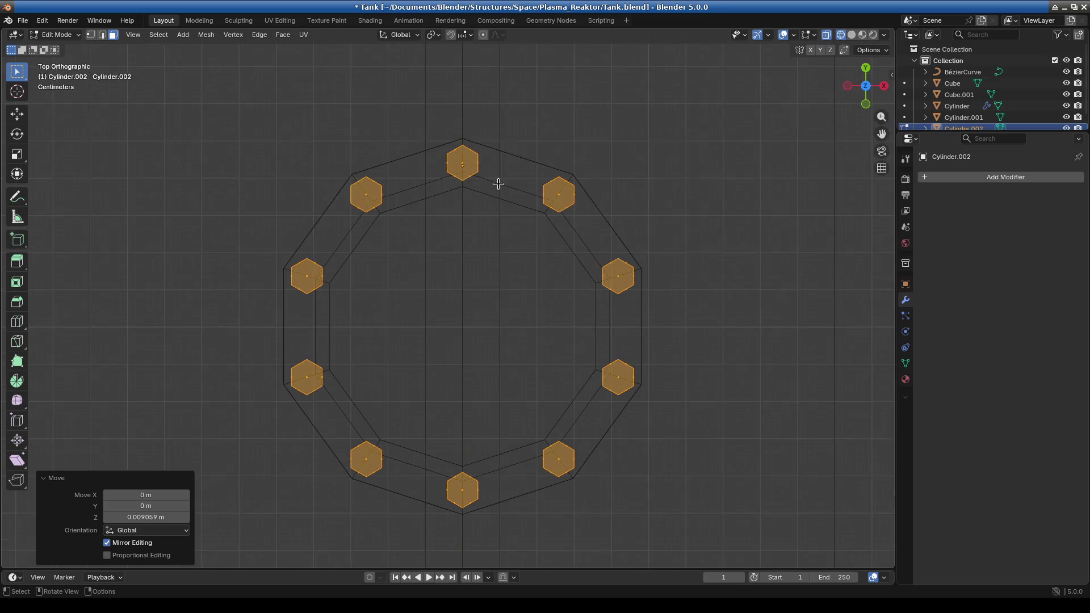
left_click(62, 35)
left_click(56, 44)
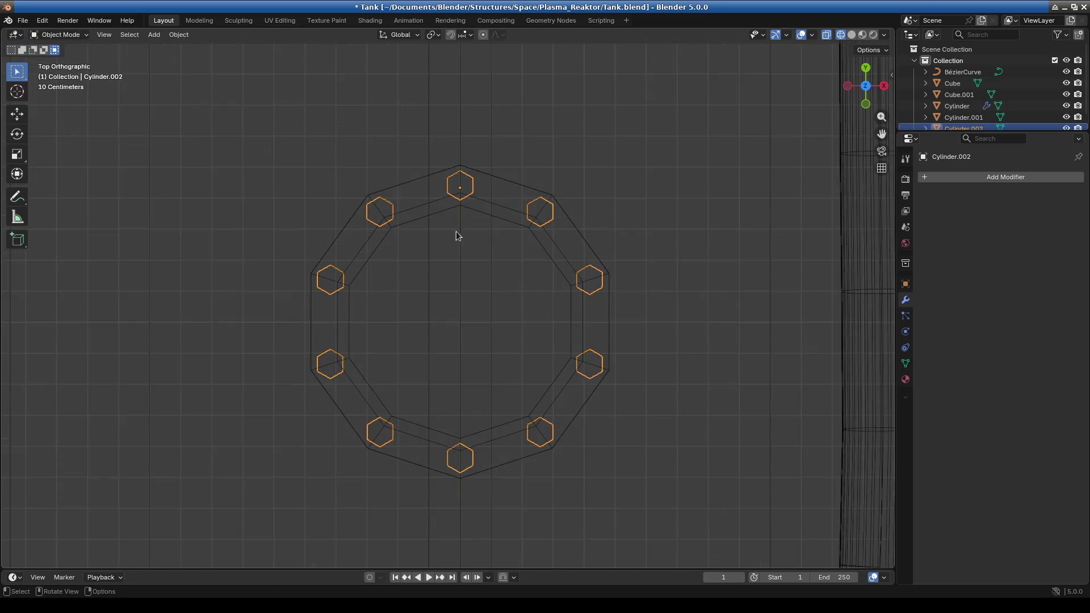
Restore solid shading and nudge the bolt ring up 0.002813 m along Z
left_click(851, 35)
mouse_move(618, 253)
middle_mouse_down()
mouse_move(580, 225)
mouse_move(514, 335)
middle_mouse_up()
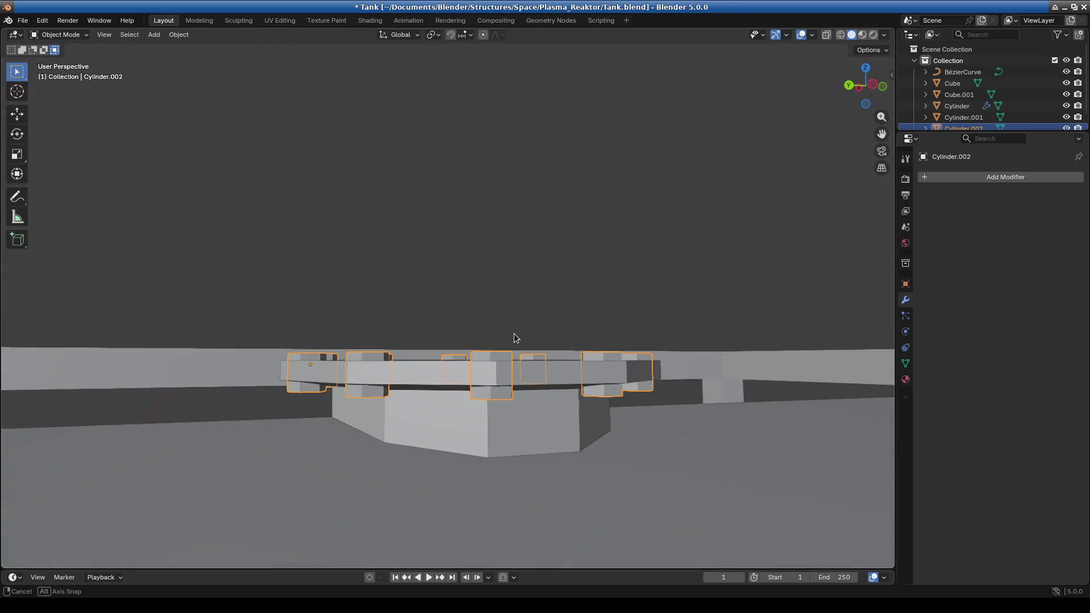
key("g")
key("z")
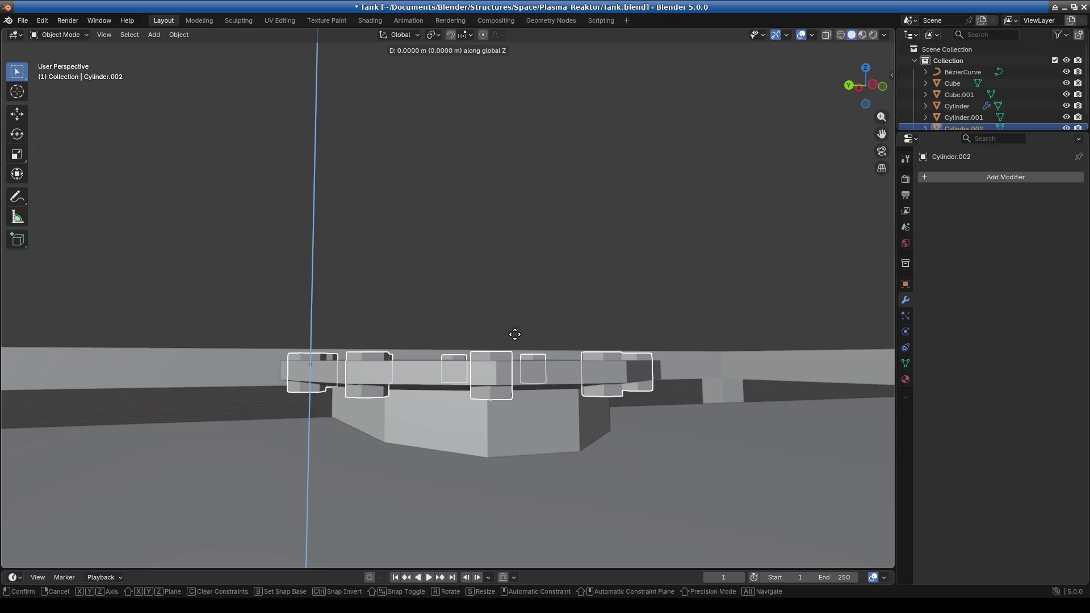
left_click(516, 332)
middle_click_drag(516, 332, 517, 507)
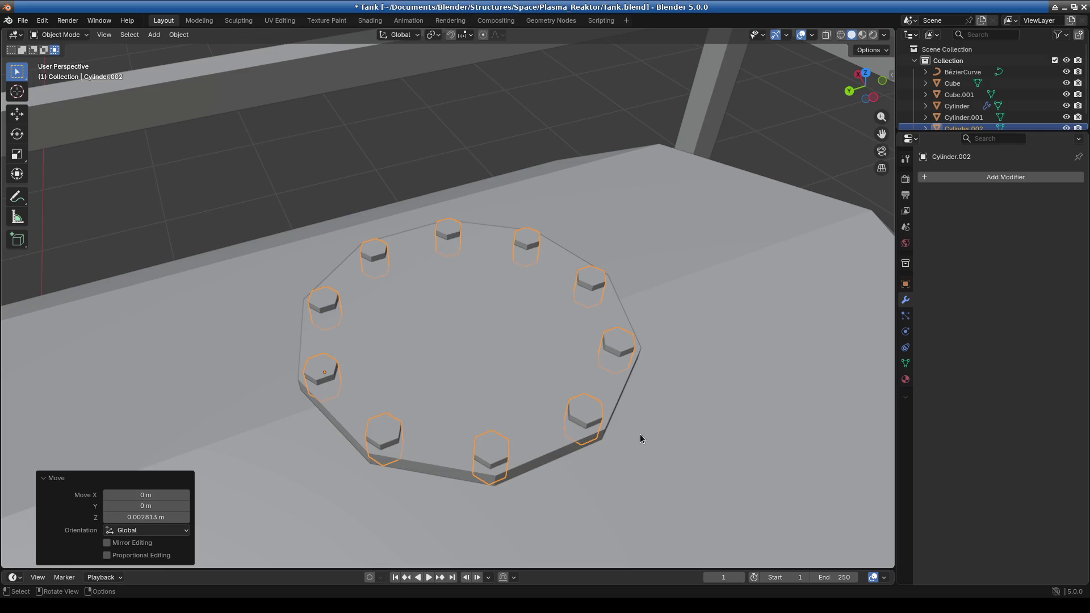
key("KP_7")
Cancel an object scale, enter Edit Mode on the bolts and start shrinking the hexagons
key("s")
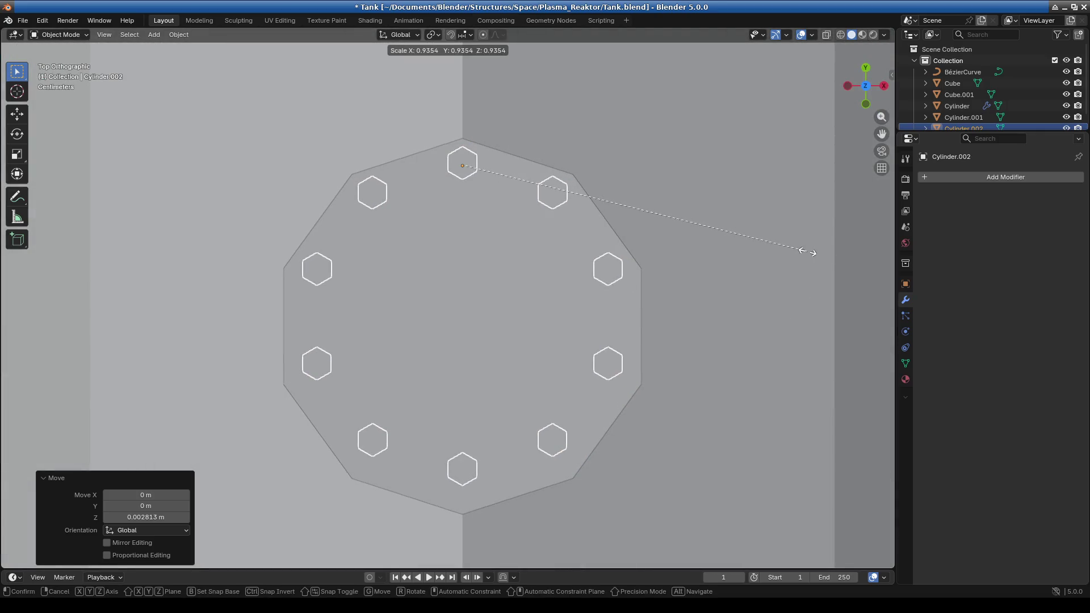
key("Escape")
left_click(57, 35)
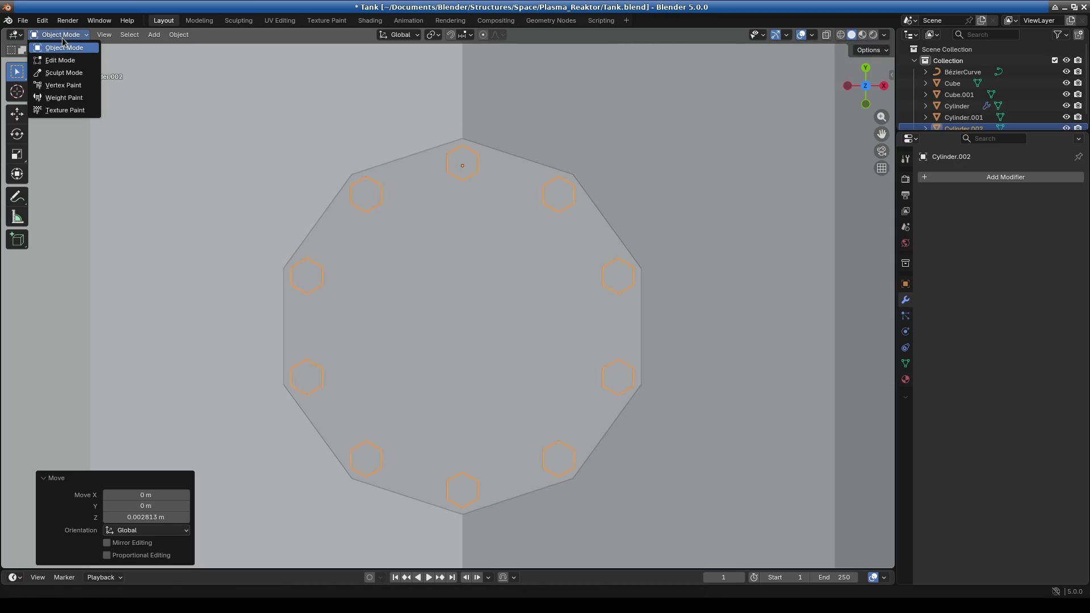
left_click(57, 58)
key("s")
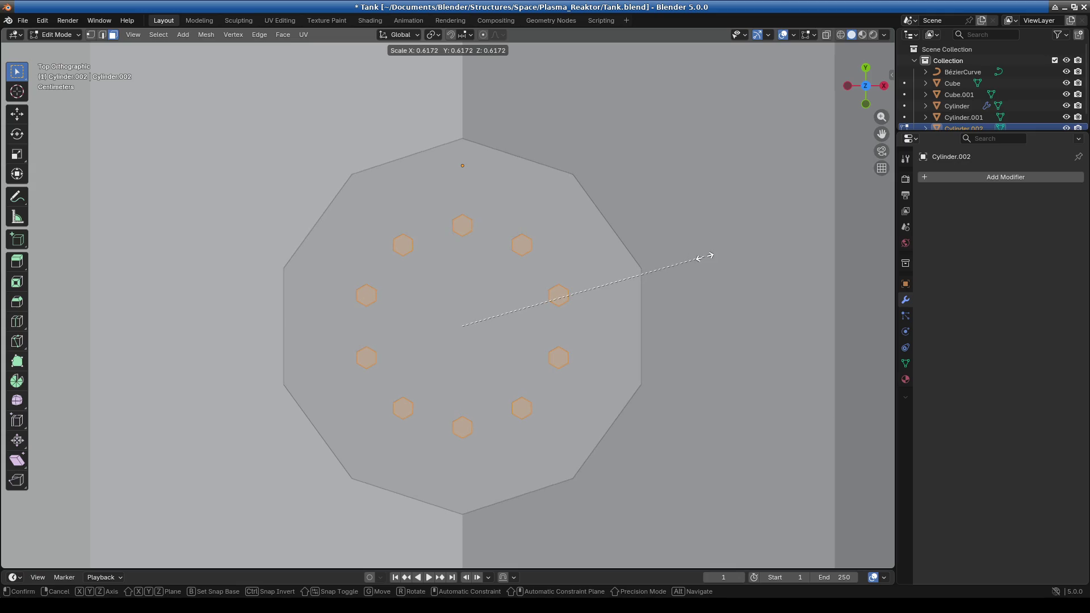
Shrink the hexagon faces to 0.617 and extrude them upward 0.027454 m
left_click(706, 255)
mouse_move(706, 255)
middle_mouse_down()
mouse_move(603, 271)
mouse_move(593, 309)
middle_mouse_up()
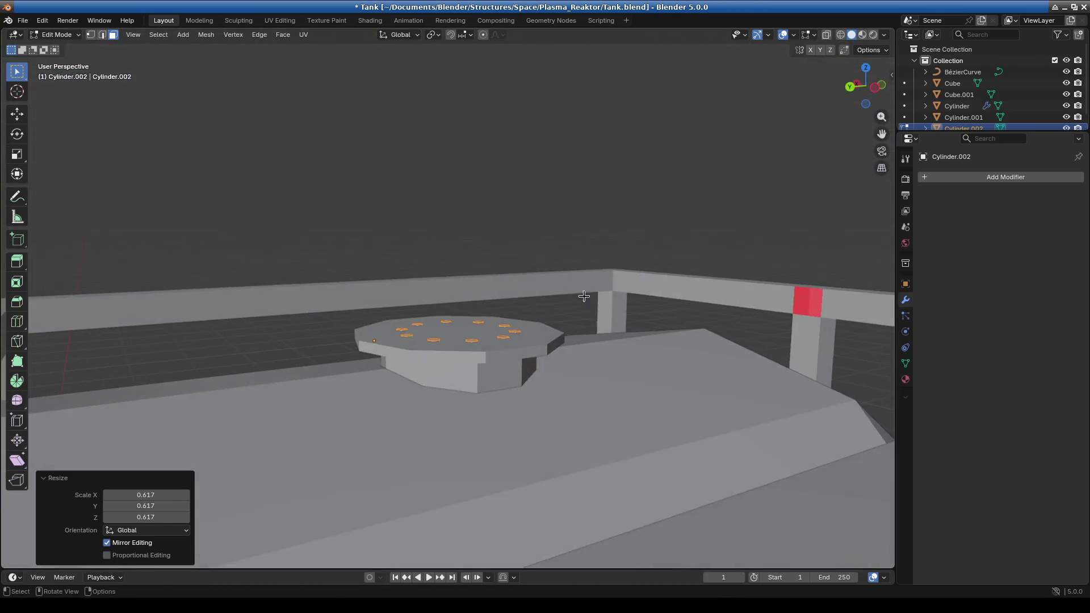
key("e")
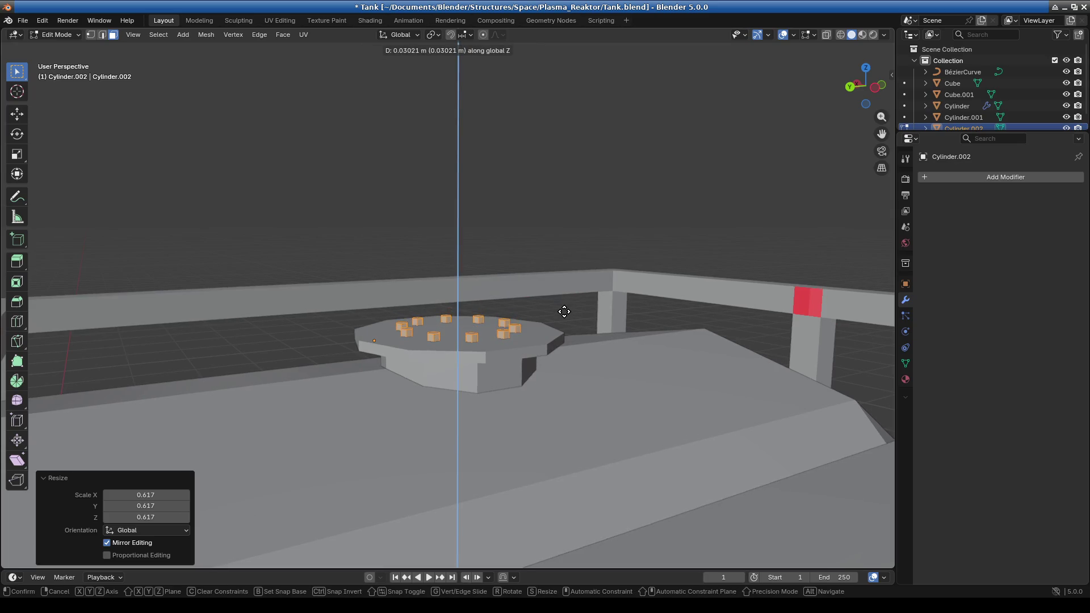
left_click(564, 312)
key("g")
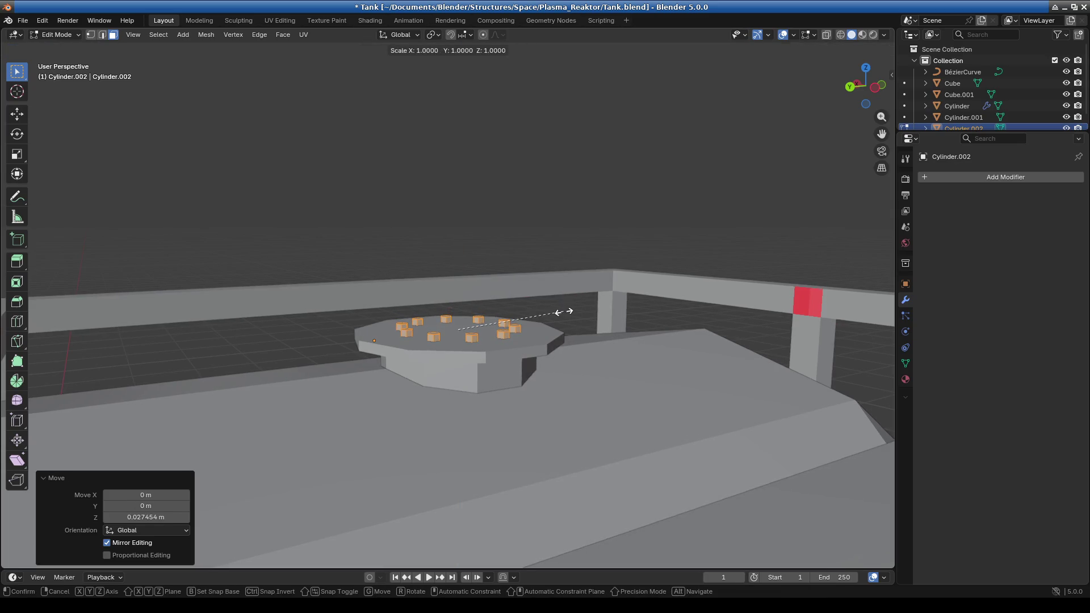
right_click(579, 296)
Stretch the extruded bolt heads to 1.544 along Z, checking Front and Top views
key("s")
key("z")
left_click(631, 243)
scroll(631, 242, "up", 5)
mouse_move(632, 242)
middle_mouse_down()
mouse_move(608, 390)
mouse_move(594, 380)
middle_mouse_up()
scroll(586, 384, "up", 2)
key("KP_1")
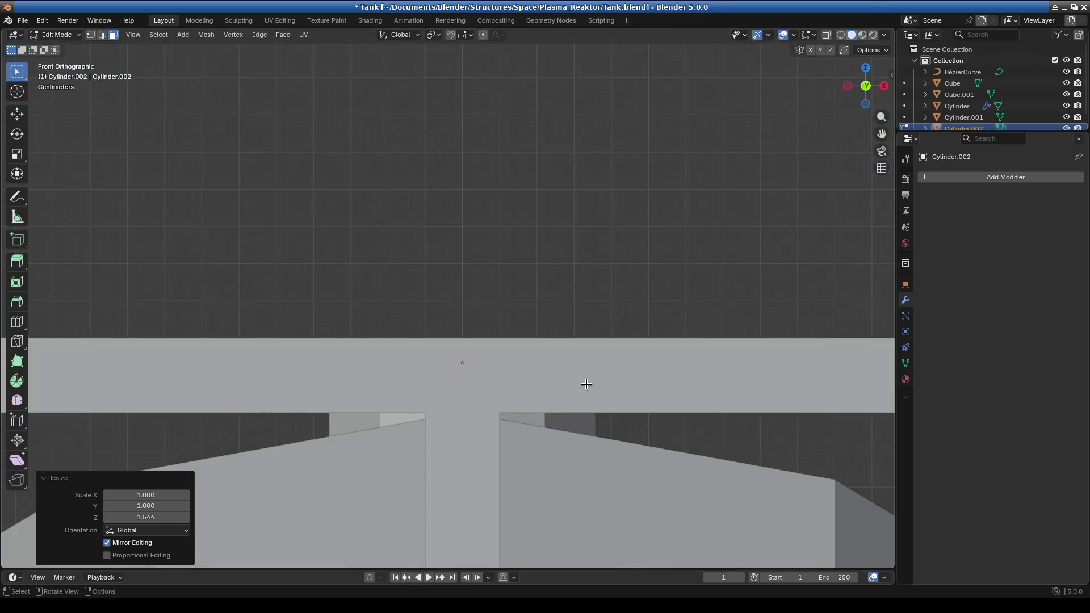
key("KP_7")
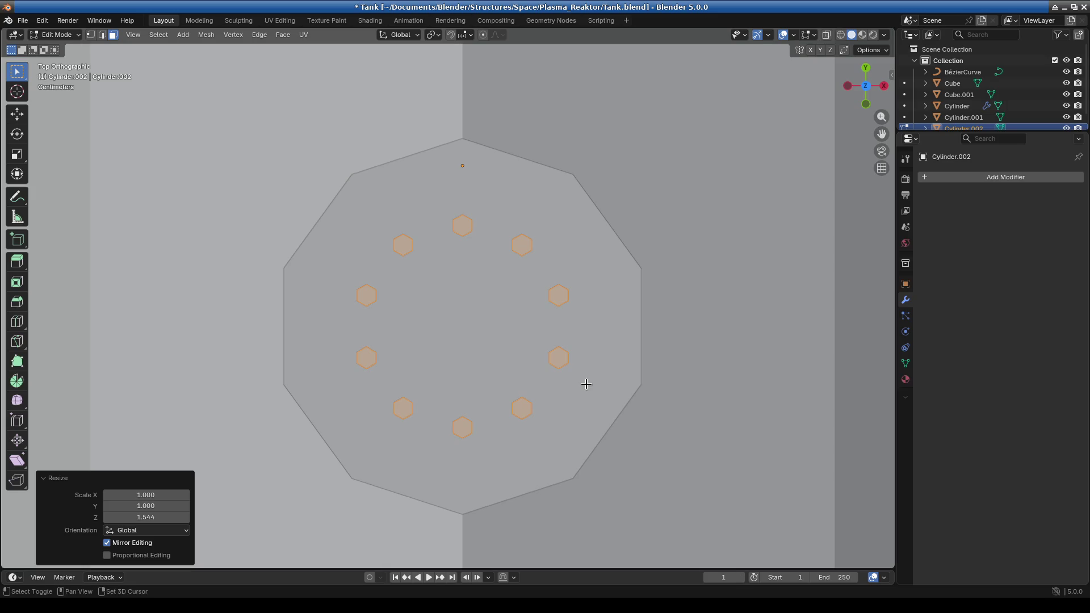
Box-select the hexagon faces and spread the bolts outward to 1.5021
middle_click_drag(584, 382, 512, 392, "shift")
left_click(55, 34)
left_click_drag(191, 186, 536, 448)
middle_click_drag(536, 470, 604, 459, "shift")
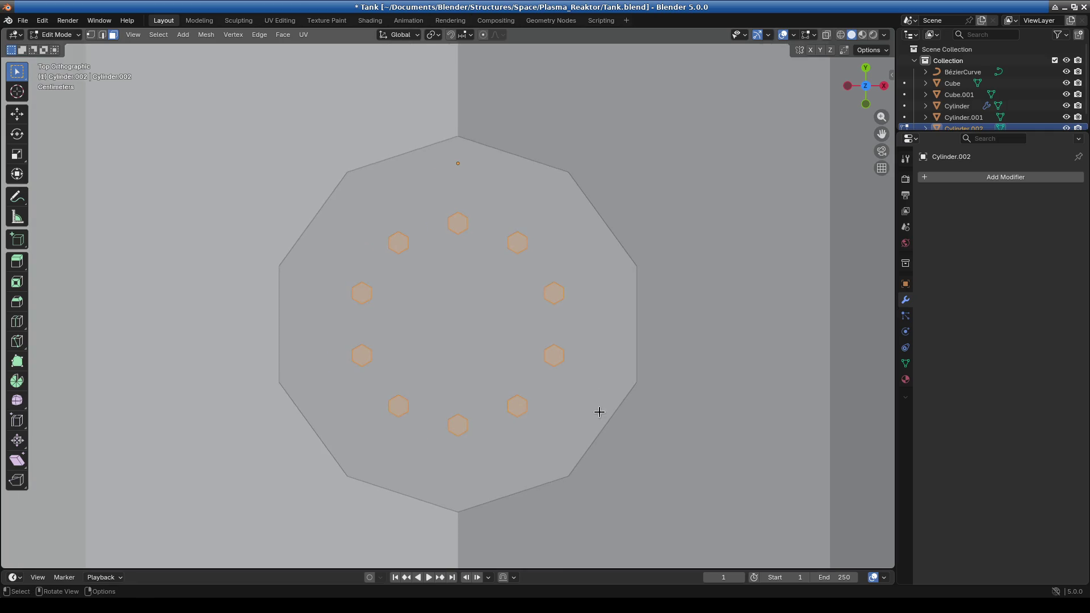
key("s")
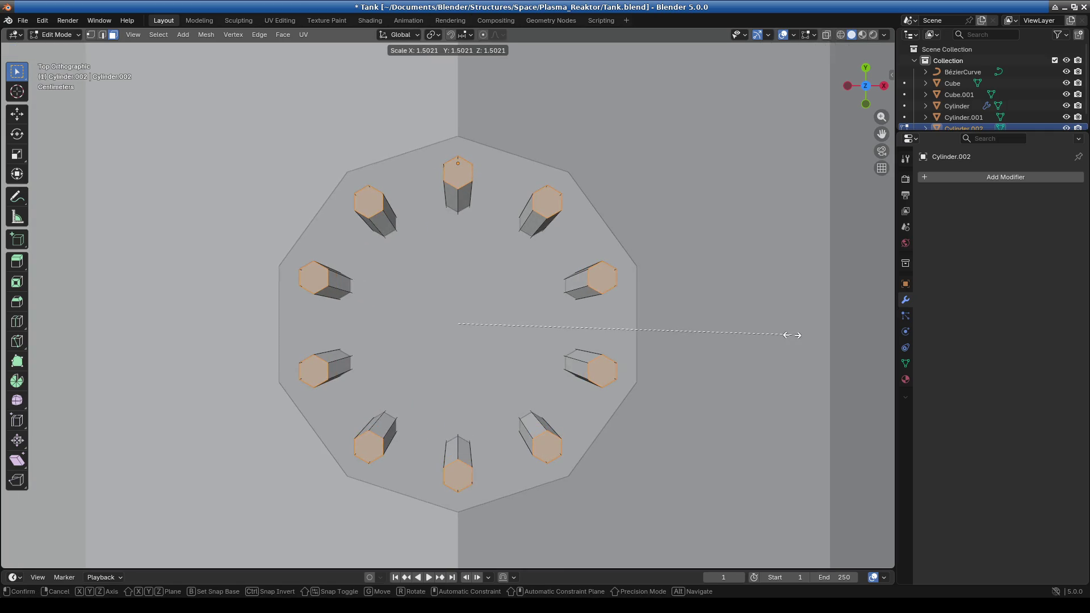
left_click(792, 335)
mouse_move(790, 333)
middle_mouse_down()
mouse_move(626, 360)
mouse_move(618, 305)
mouse_move(526, 419)
middle_mouse_up()
Enable X-ray, box-select all bolts and view them from Top Orthographic, cancelling a trial scale
key("alt+z")
left_click_drag(309, 174, 670, 477)
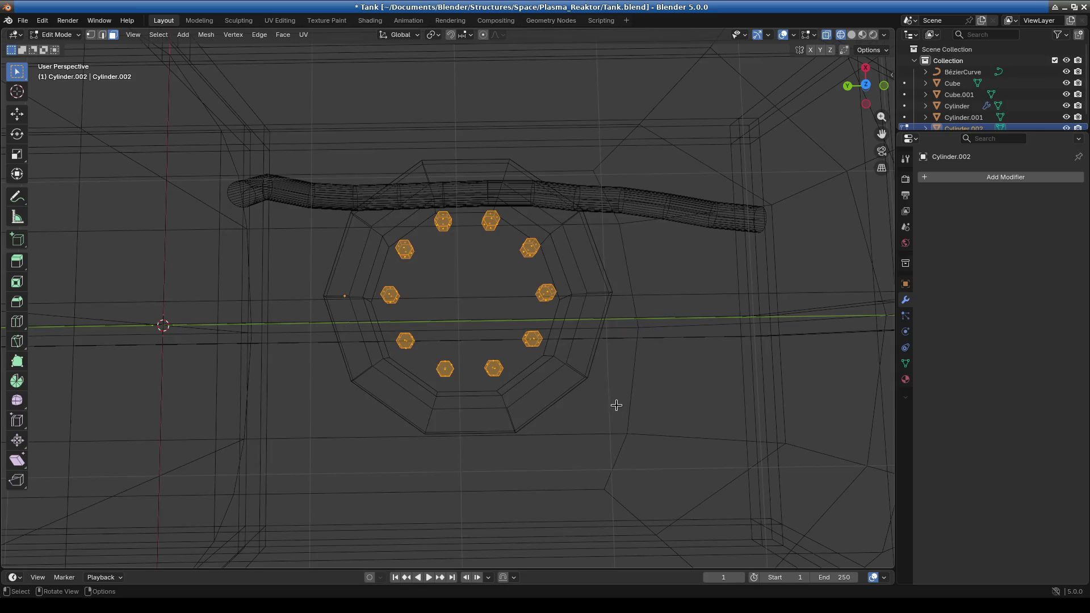
key("KP_1")
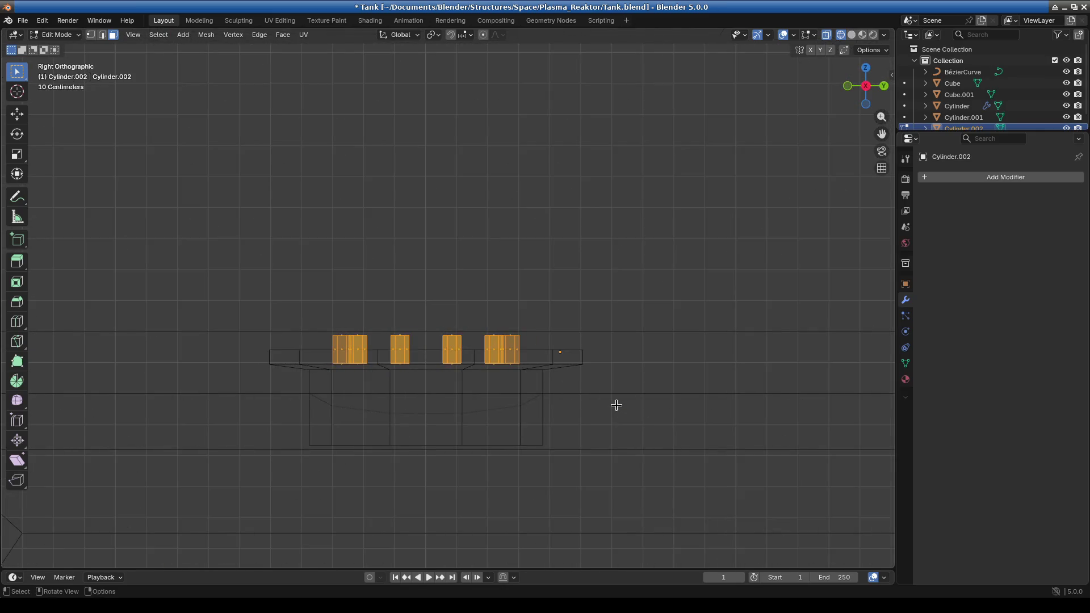
key("KP_7")
scroll(567, 329, "up", 1)
scroll(707, 343, "up", 2)
scroll(644, 333, "down", 4)
mouse_move(607, 341)
middle_mouse_down("shift")
mouse_move(557, 341)
mouse_move(590, 316)
middle_mouse_up("shift")
scroll(647, 282, "up", 1)
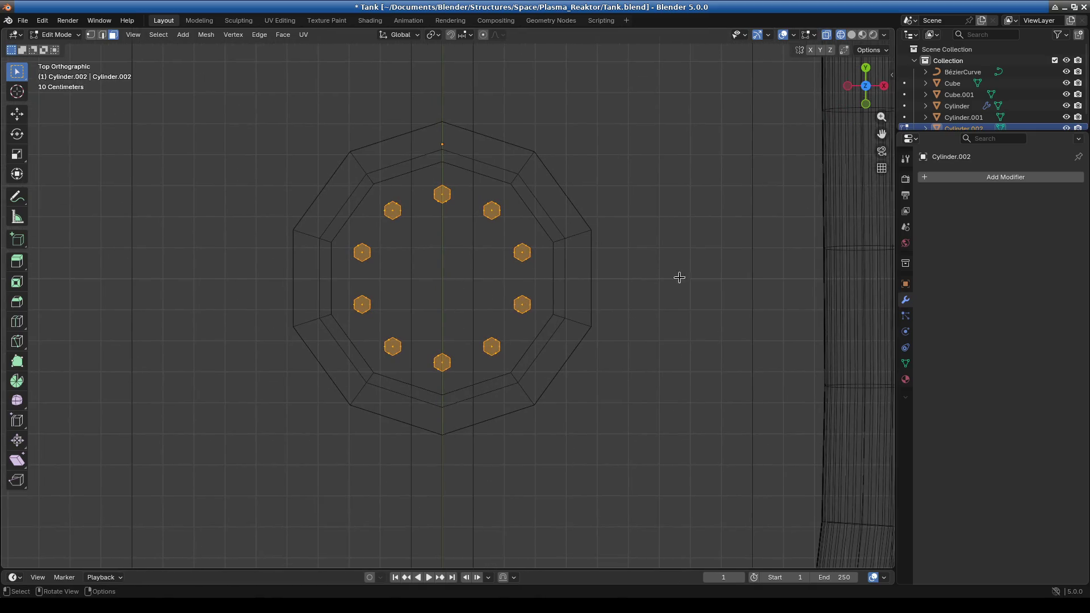
key("s")
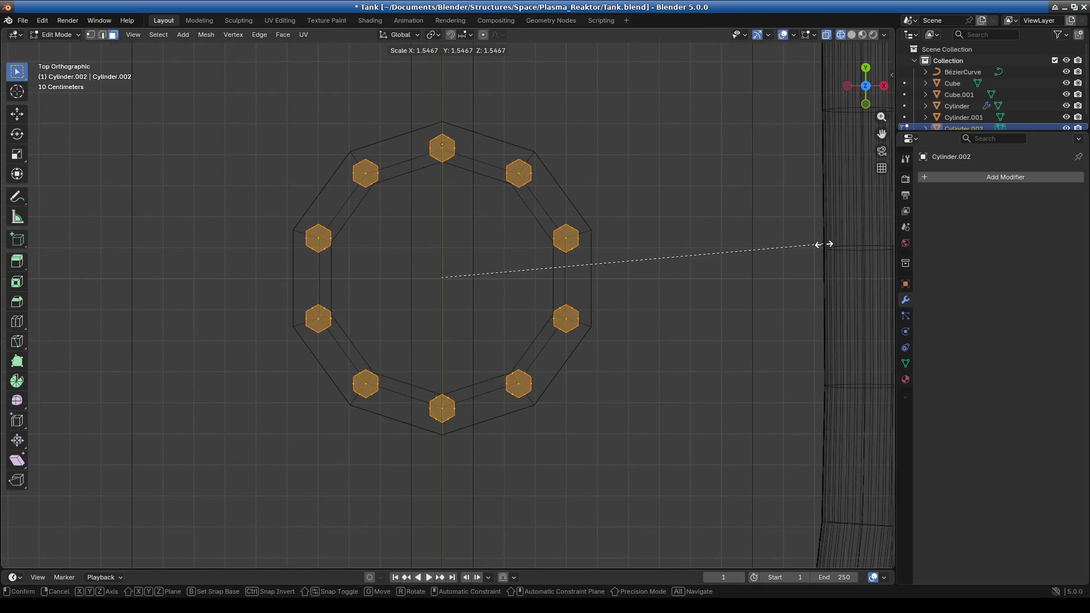
right_click(822, 246)
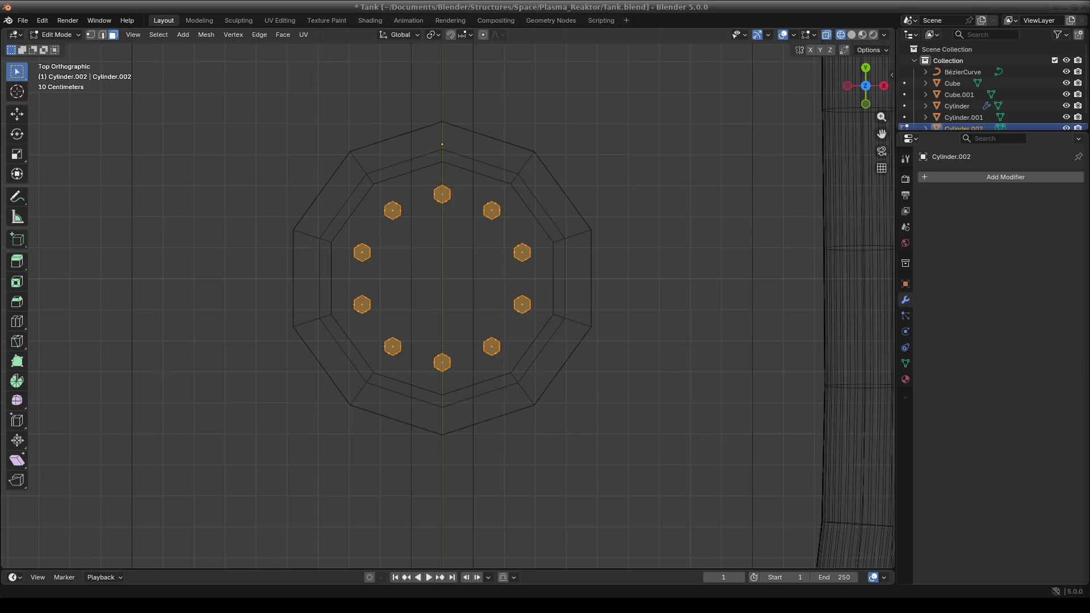
Open the Edit Mode dropdown in the viewport header for the bolt ring
middle_click_drag(579, 220, 591, 214, "shift")
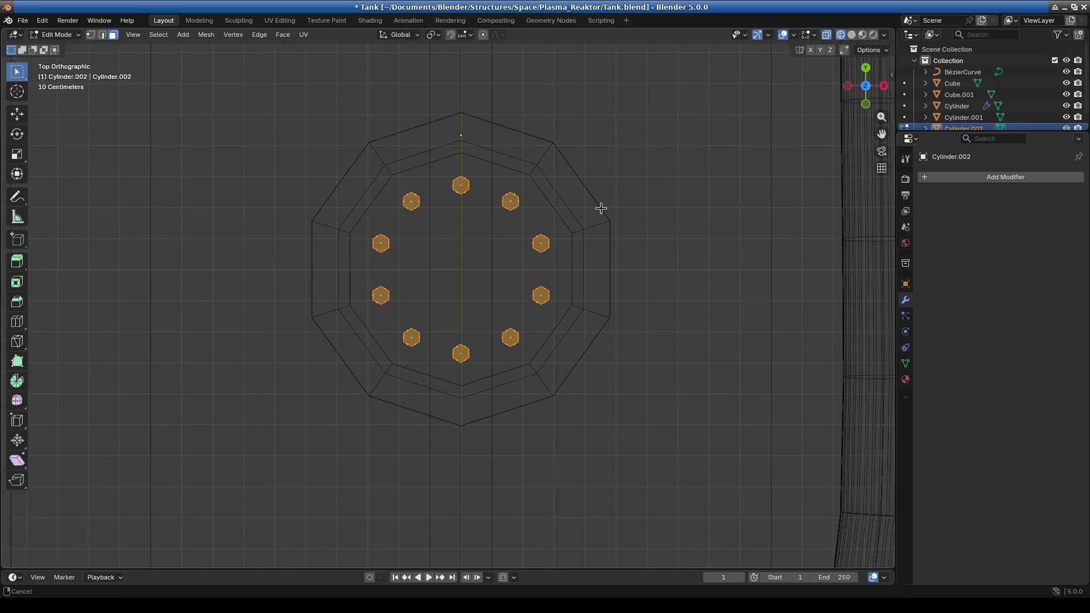
left_click(56, 35)
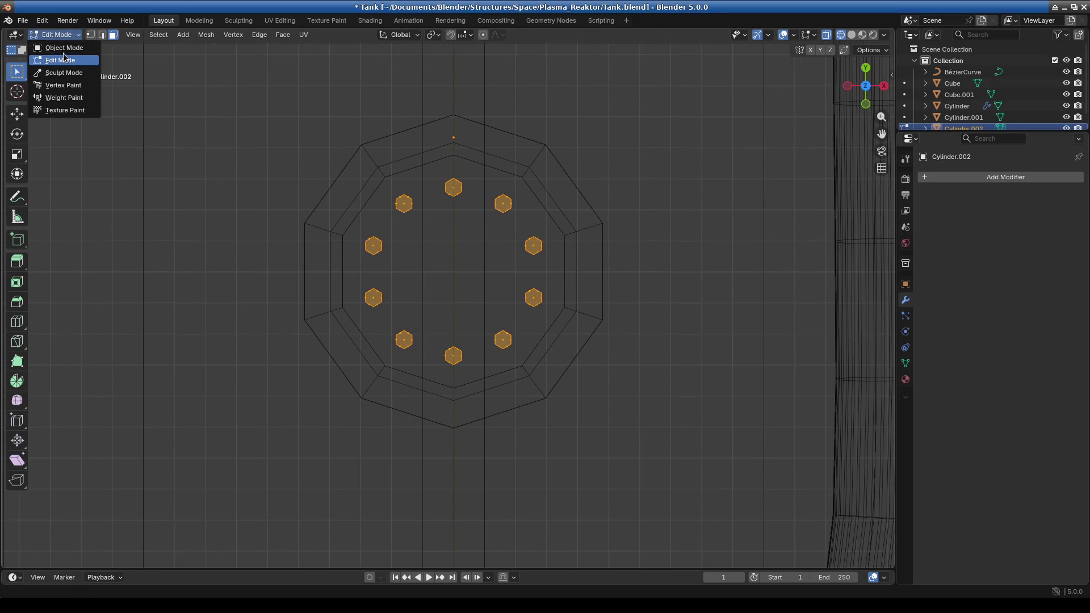
Switch Cylinder.002 to Object Mode and view the bolts and tank at an angle
left_click(57, 45)
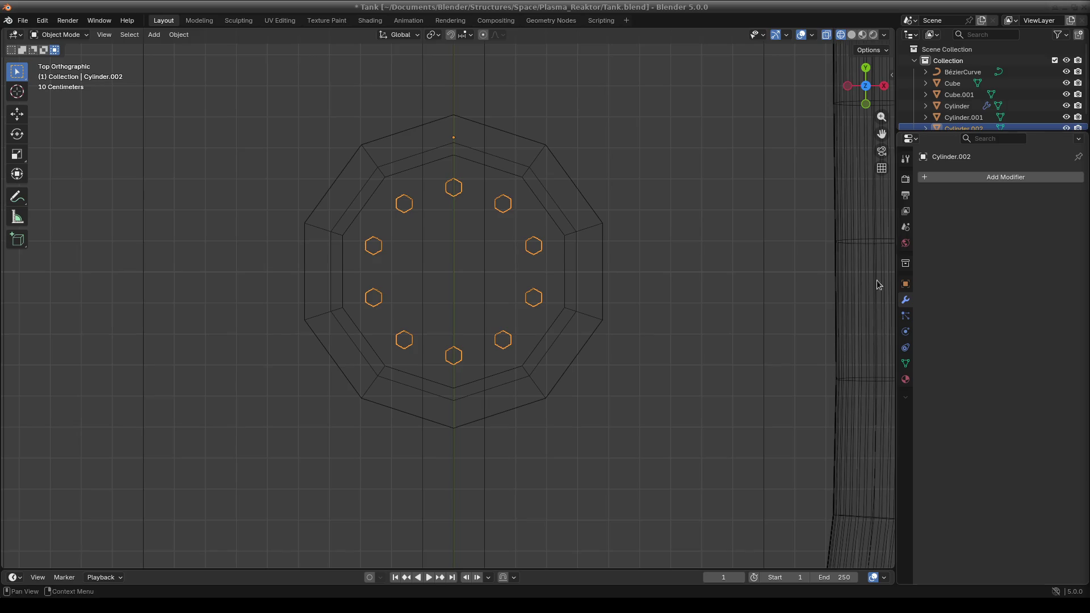
mouse_move(516, 274)
middle_mouse_down()
mouse_move(540, 197)
mouse_move(570, 247)
middle_mouse_up()
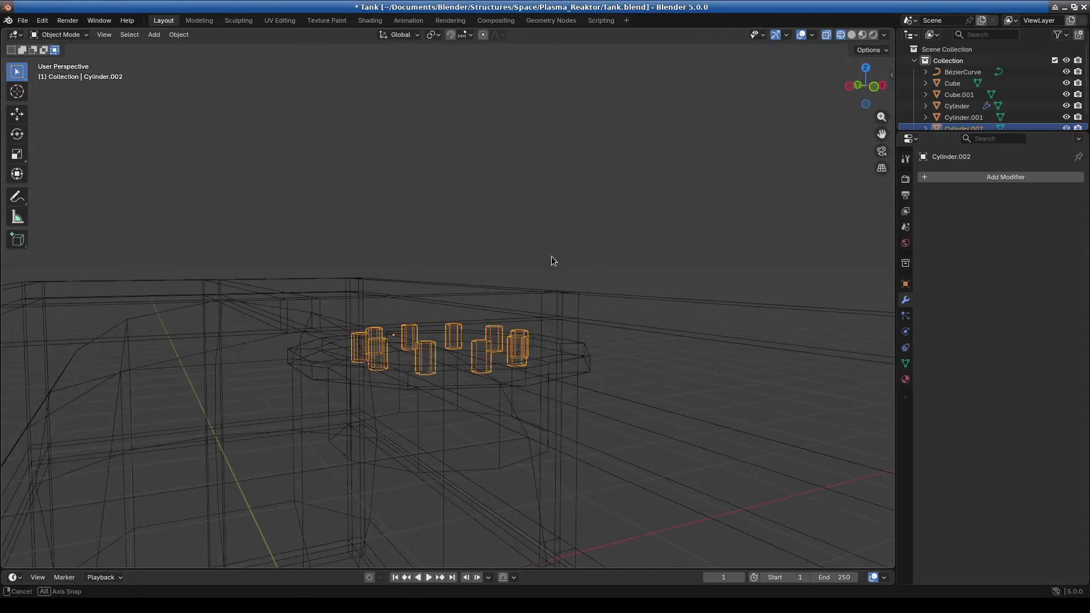
Cancel an object scale, enter Edit Mode and spread the bolt hexagons outward to 1.594
key("KP_1")
key("KP_7")
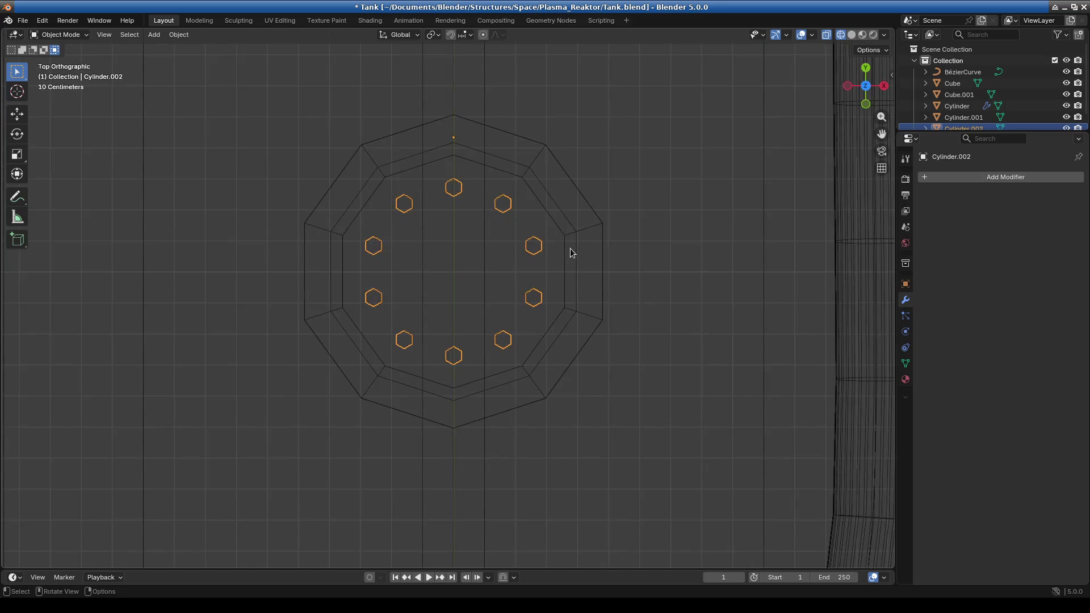
middle_click_drag(645, 187, 648, 231, "shift")
key("s")
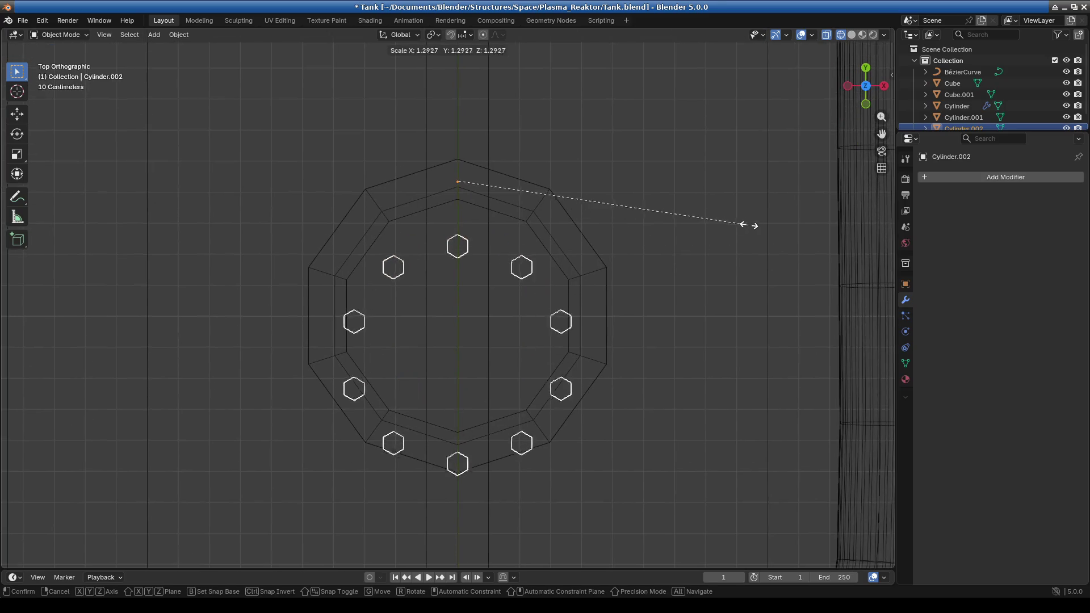
right_click(755, 221)
left_click(60, 35)
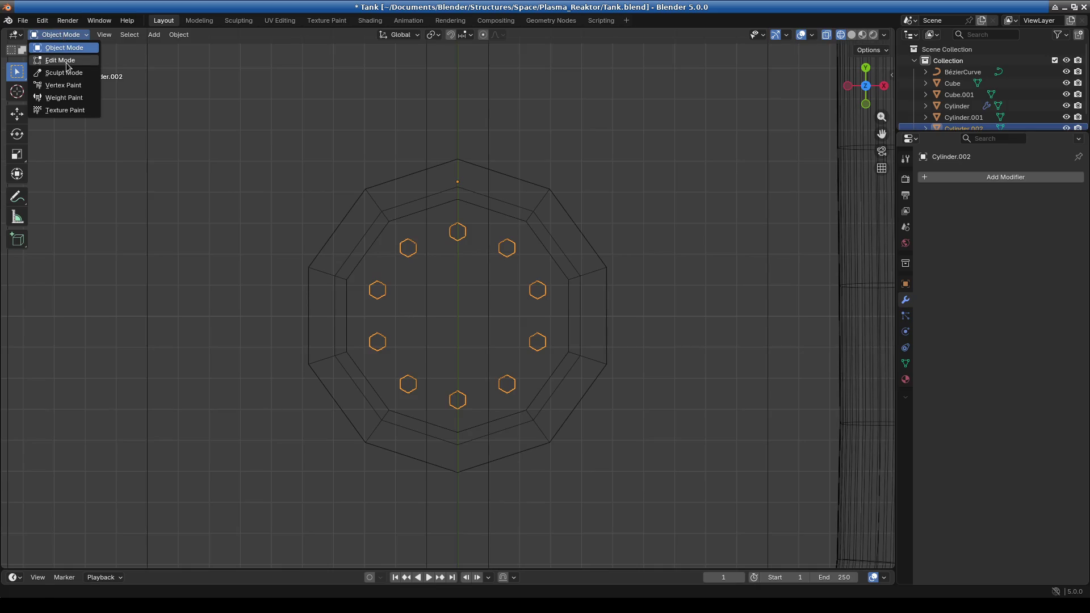
left_click(62, 55)
key("s")
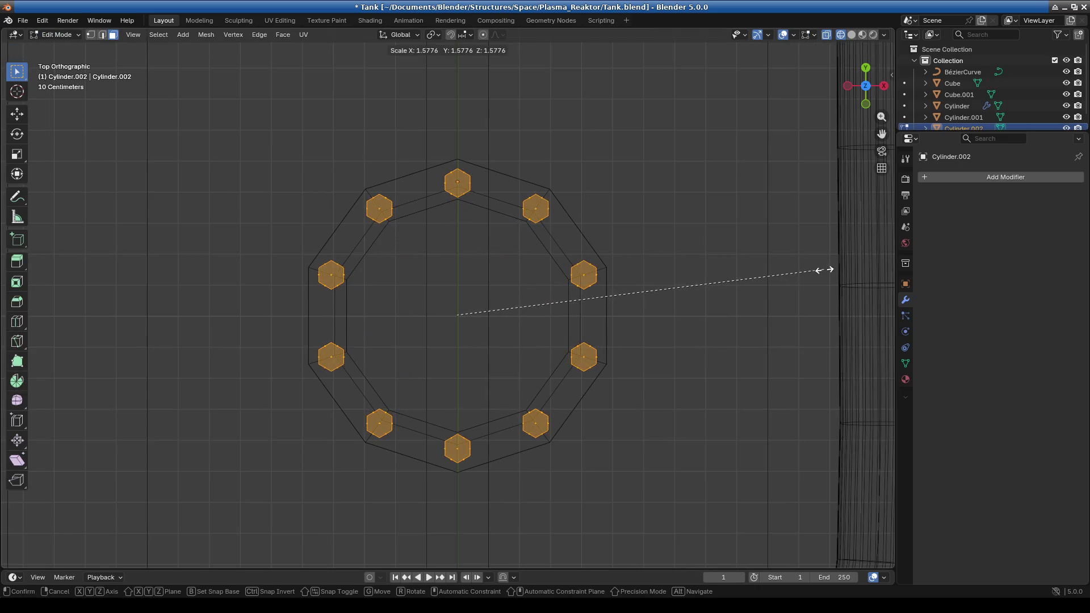
left_click(829, 271)
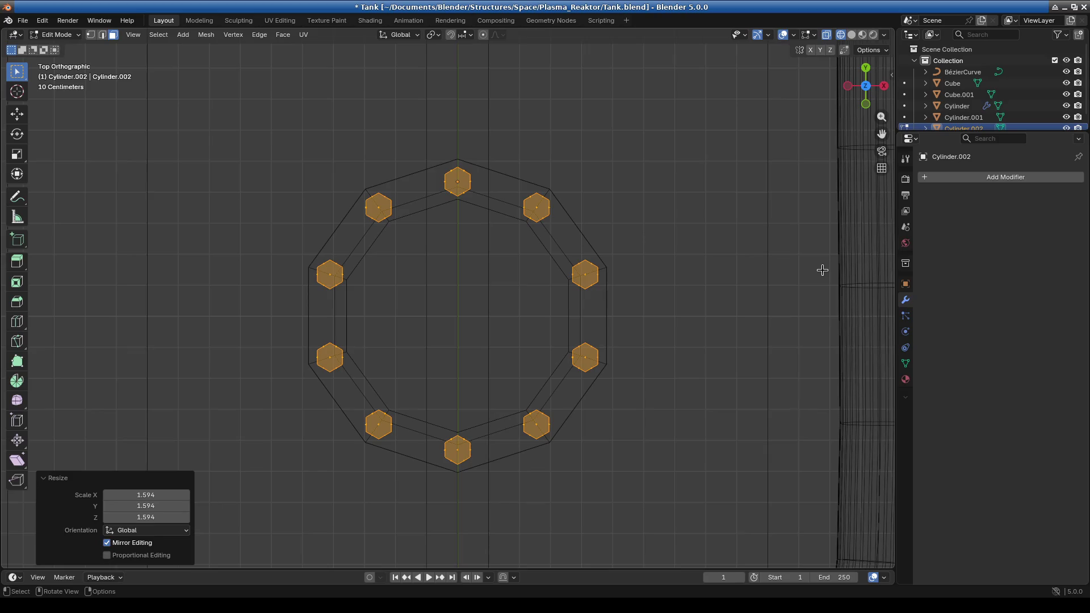
Select all bolts and lower them 0.034769 m along Z in front view
left_click_drag(419, 140, 508, 227)
middle_click_drag(459, 309, 536, 244)
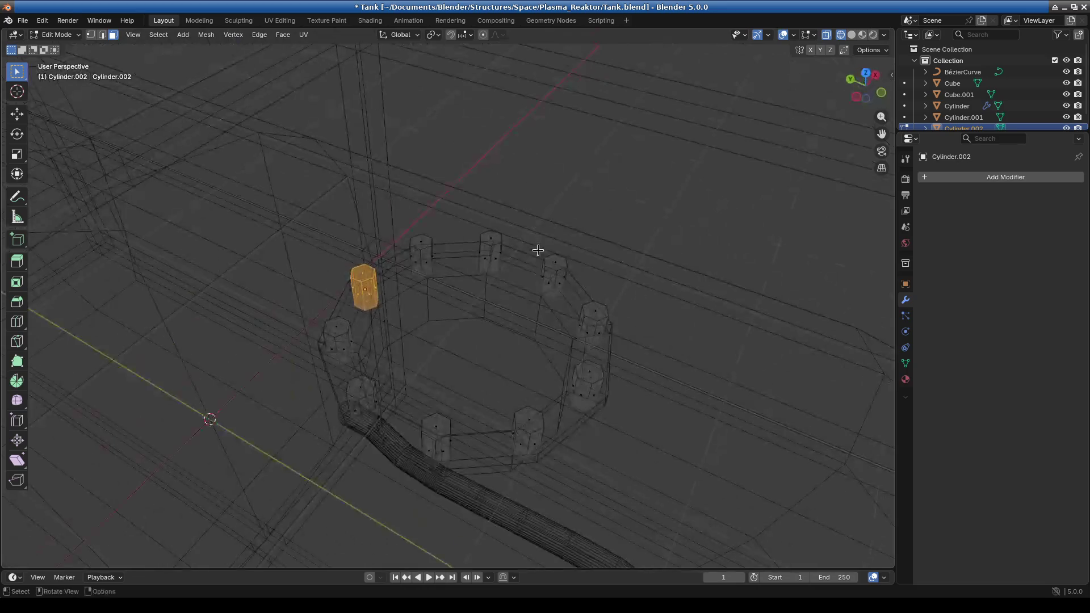
key("KP_1")
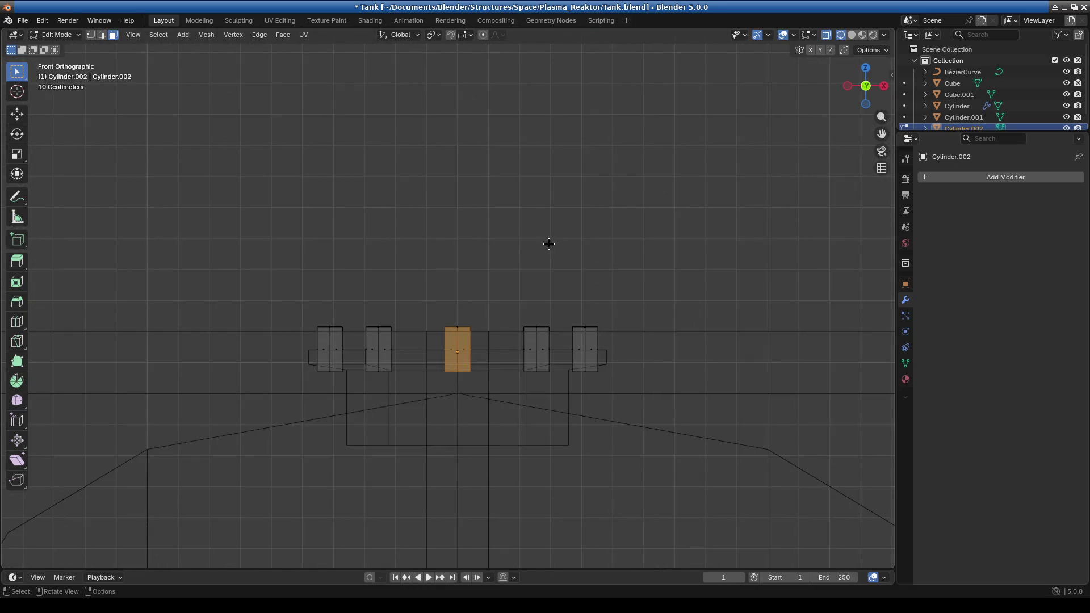
key("a")
key("g")
key("z")
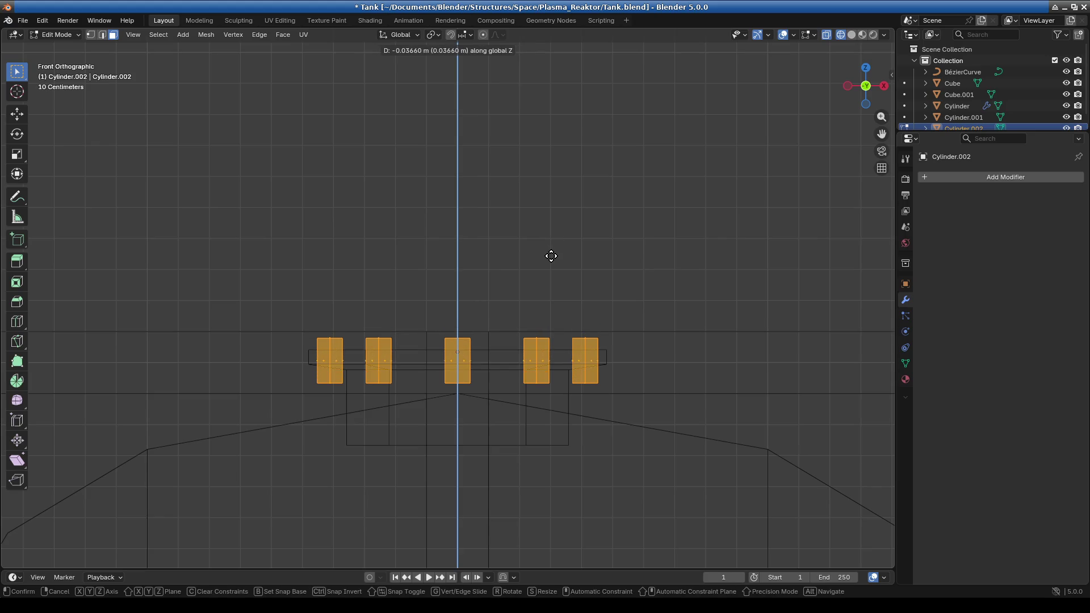
left_click(550, 255)
Flatten the bolt cylinders to 0.6 height along Z, cancel a 0.8 shrink, and return to Object Mode
middle_click_drag(507, 342, 616, 346)
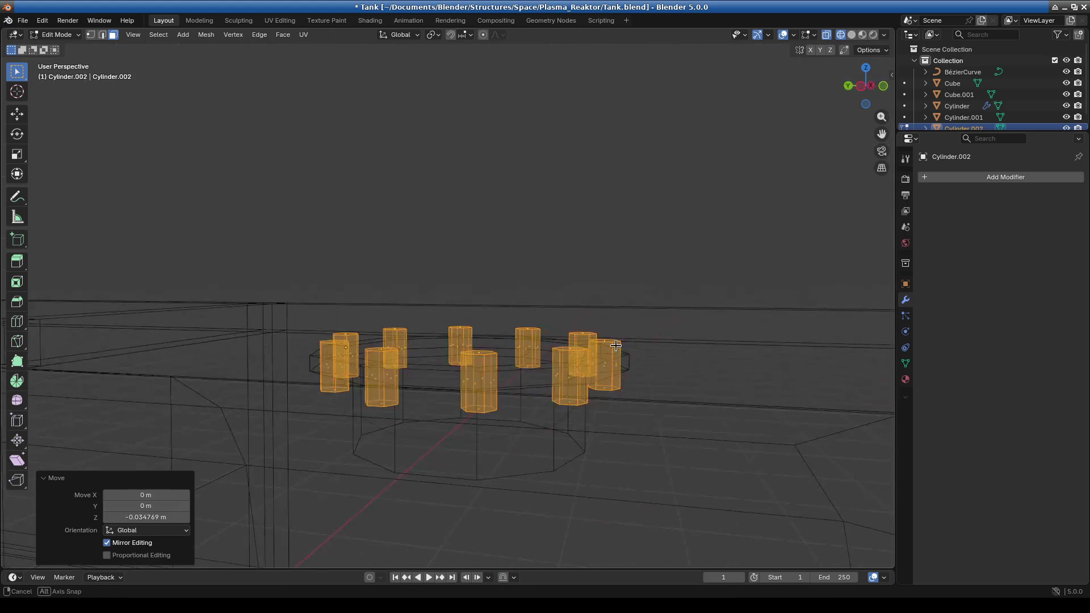
type("sz")
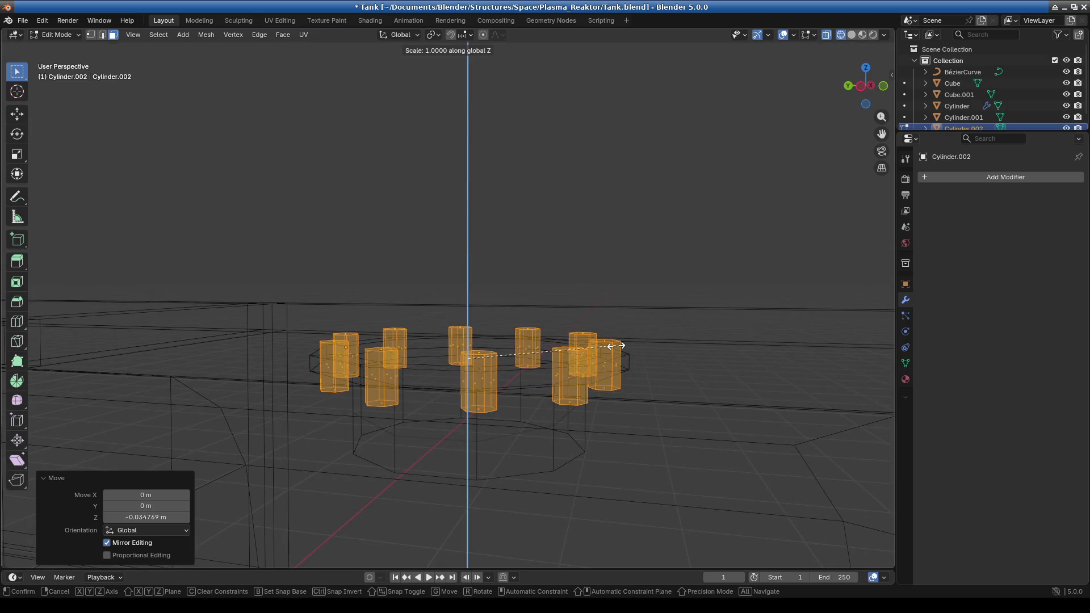
type(".8")
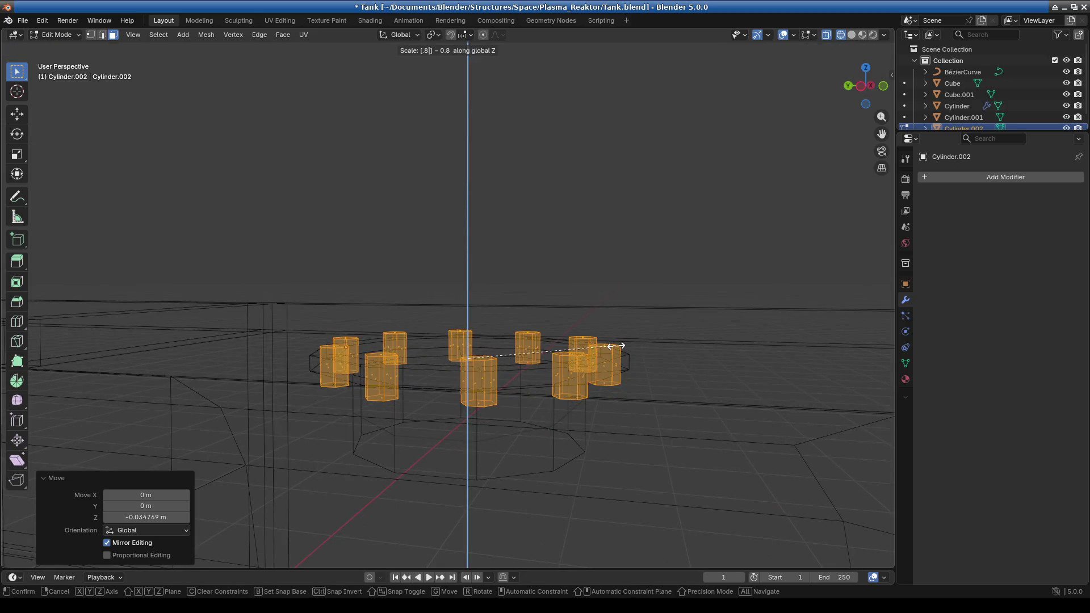
key("BackSpace")
type("6")
key("Return")
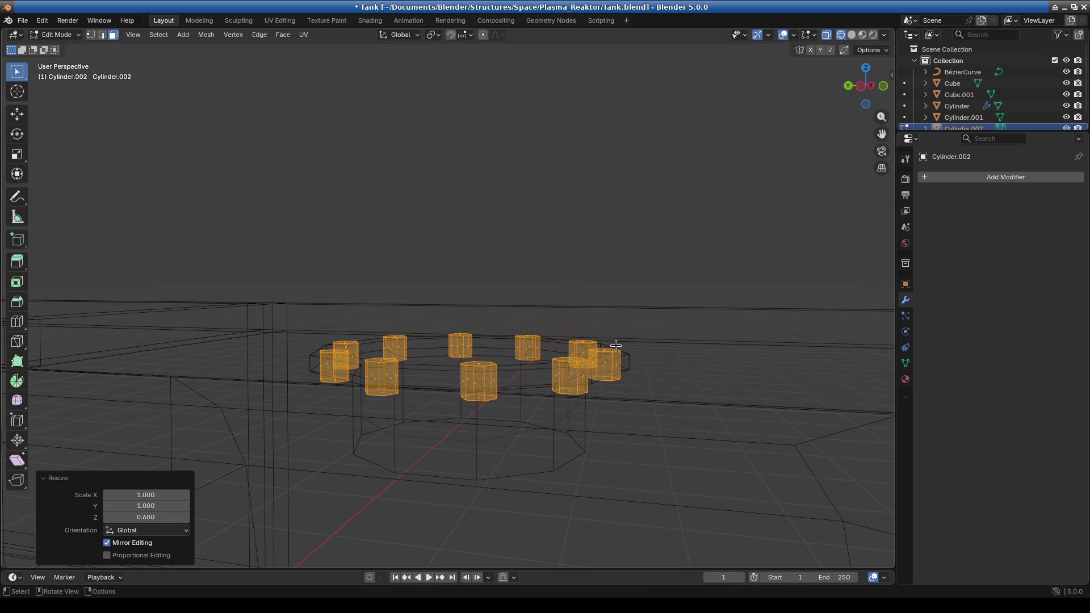
scroll(411, 423, "up", 5)
mouse_move(411, 423)
middle_mouse_down()
mouse_move(447, 439)
mouse_move(474, 410)
middle_mouse_up()
type("s")
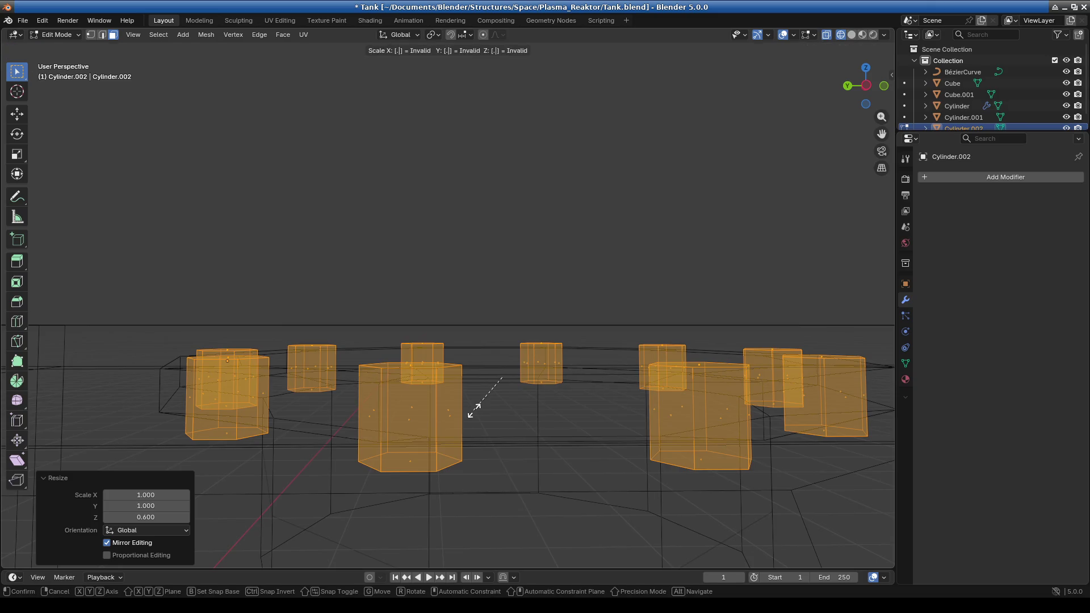
type(".8")
key("Escape")
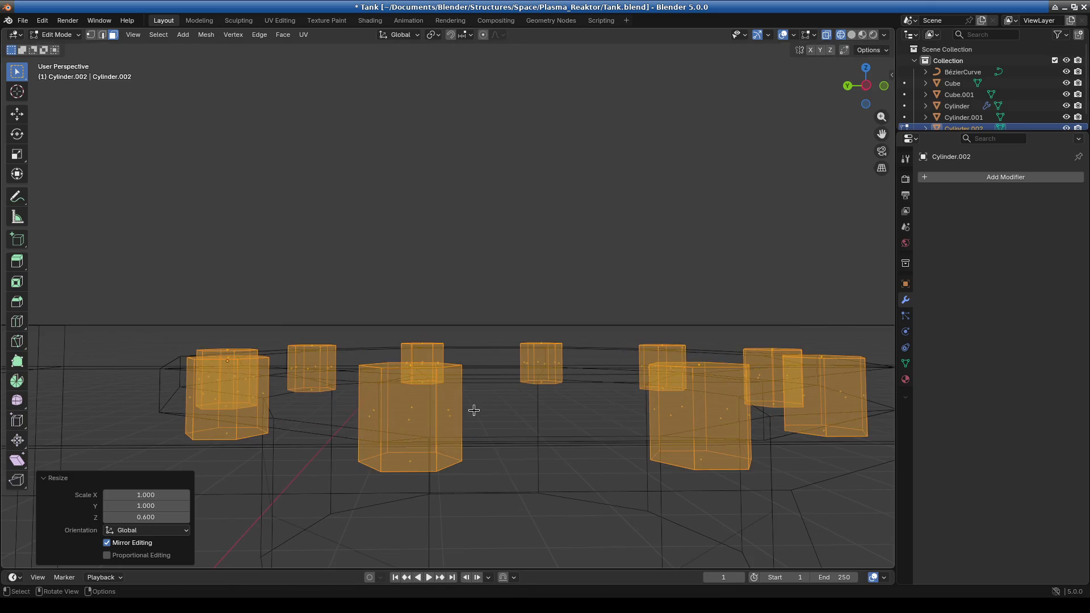
left_click(57, 35)
left_click(63, 48)
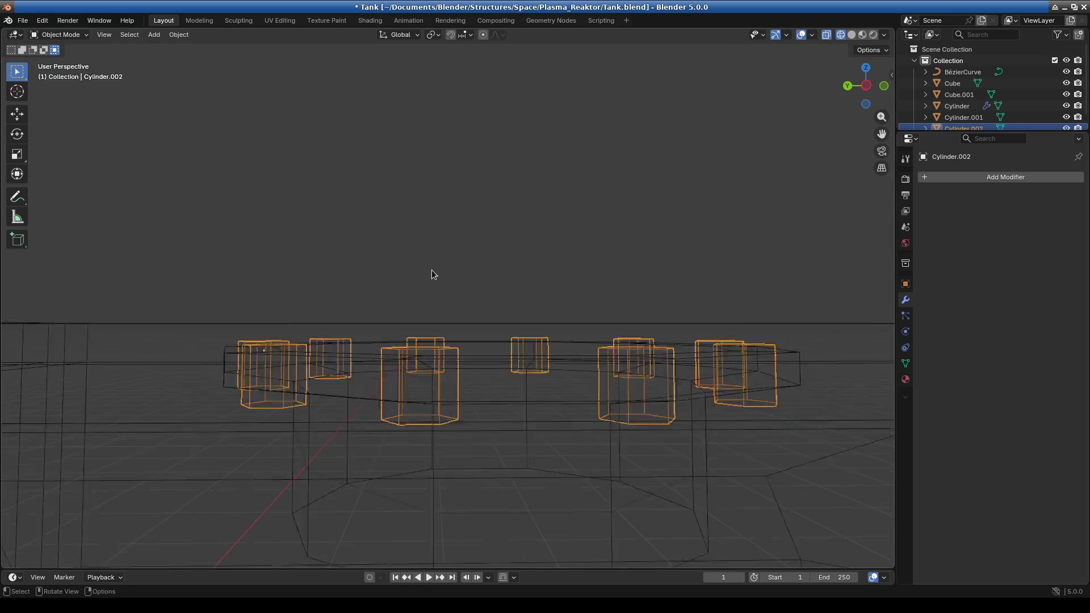
Switch to solid shading and nudge the bolts slightly upward along Z
middle_click_drag(431, 270, 454, 329)
left_click(851, 35)
middle_click_drag(780, 128, 554, 314)
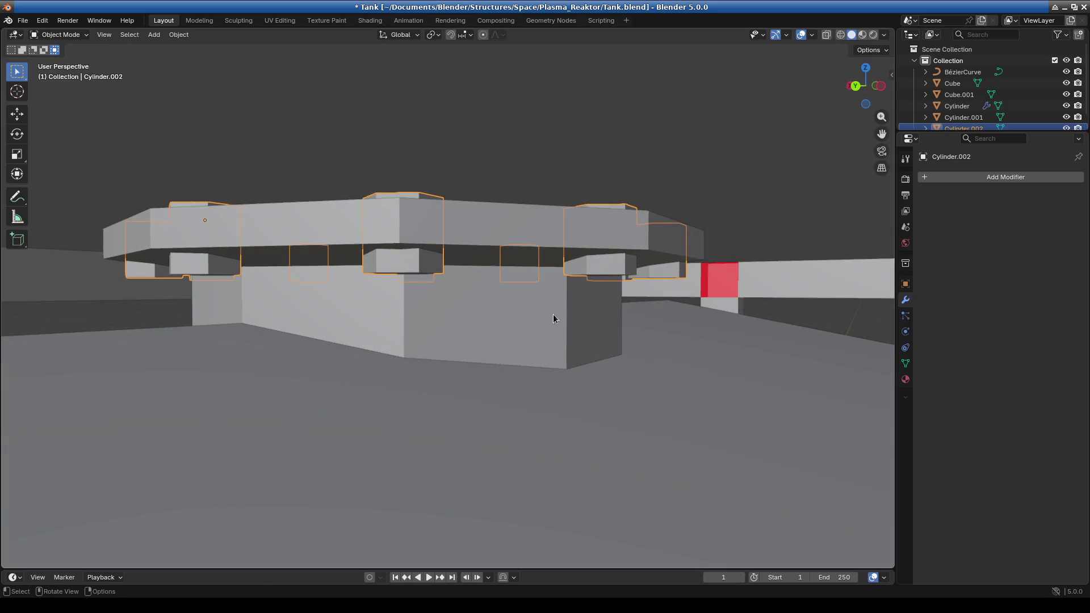
key("g")
key("z")
left_click(553, 314)
Inspect the bolt plate from above and below, trying then discarding a Z scale of 2
middle_click_drag(513, 314, 303, 400)
middle_click_drag(378, 391, 511, 347)
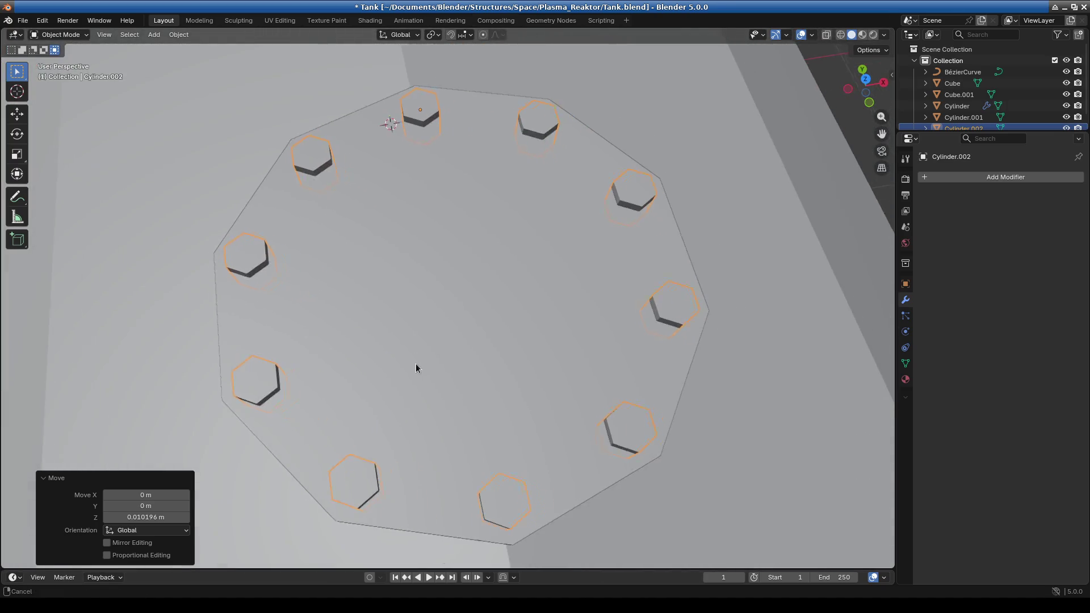
key("KP_7")
mouse_move(737, 227)
middle_mouse_down()
mouse_move(638, 194)
mouse_move(589, 269)
middle_mouse_up()
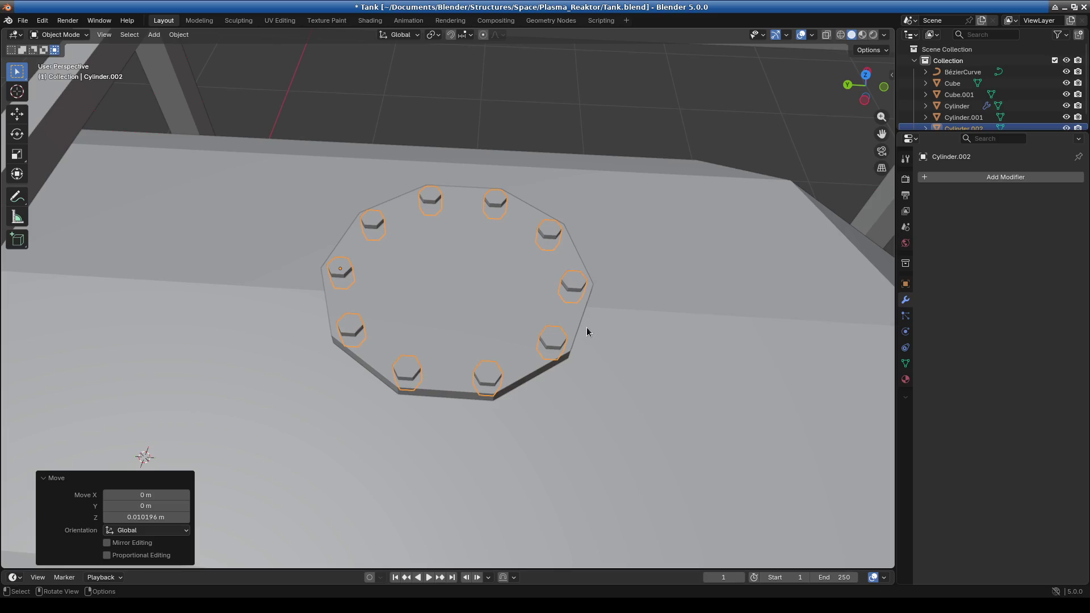
scroll(639, 290, "down", 3)
mouse_move(475, 318)
middle_mouse_down()
mouse_move(516, 233)
mouse_move(519, 253)
middle_mouse_up()
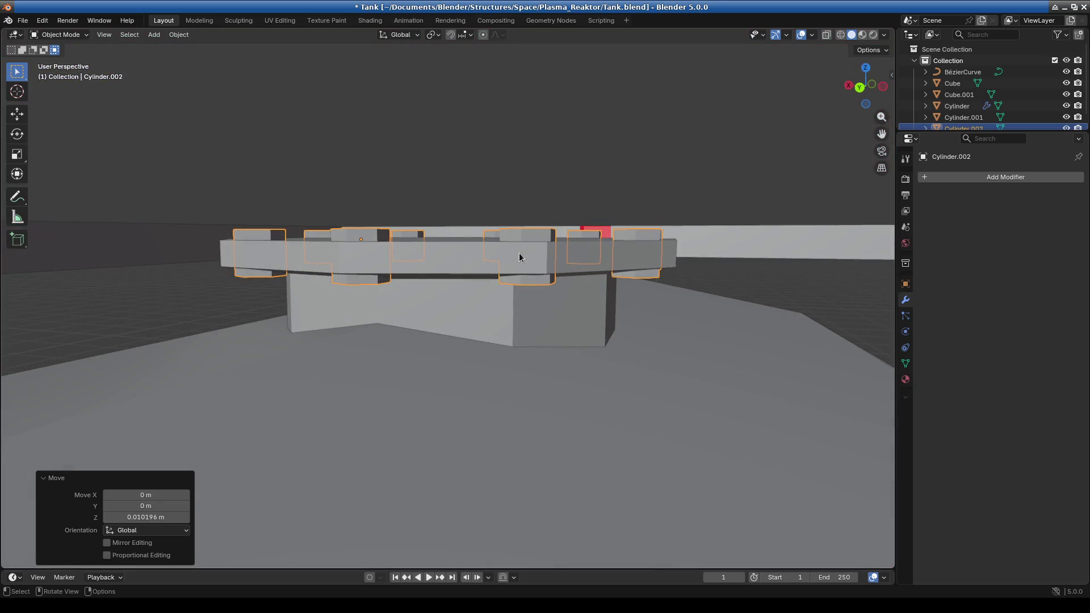
key("s")
key("z")
key("2")
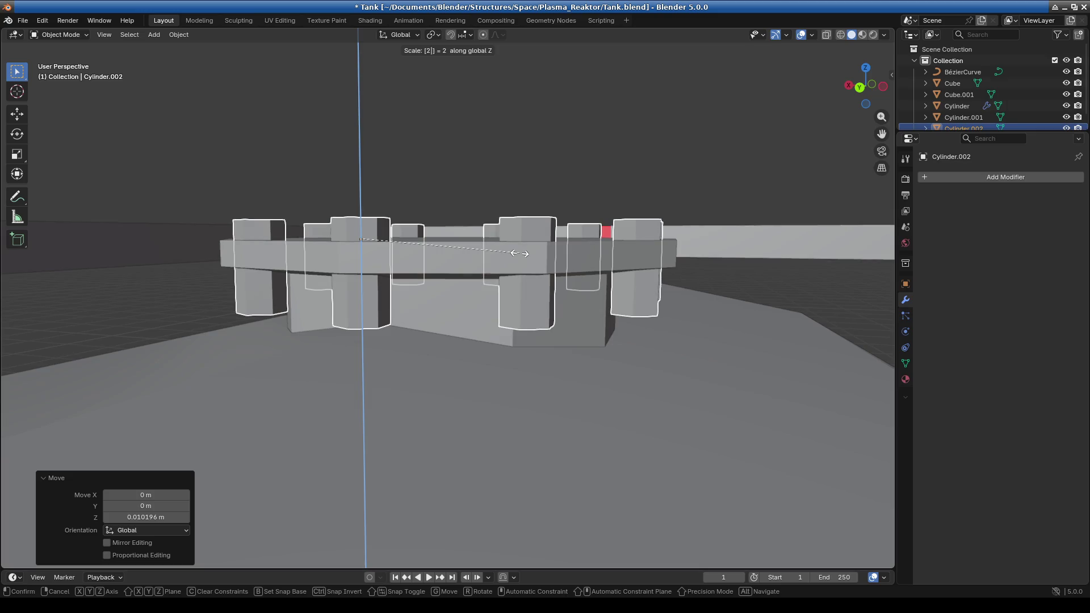
key("BackSpace")
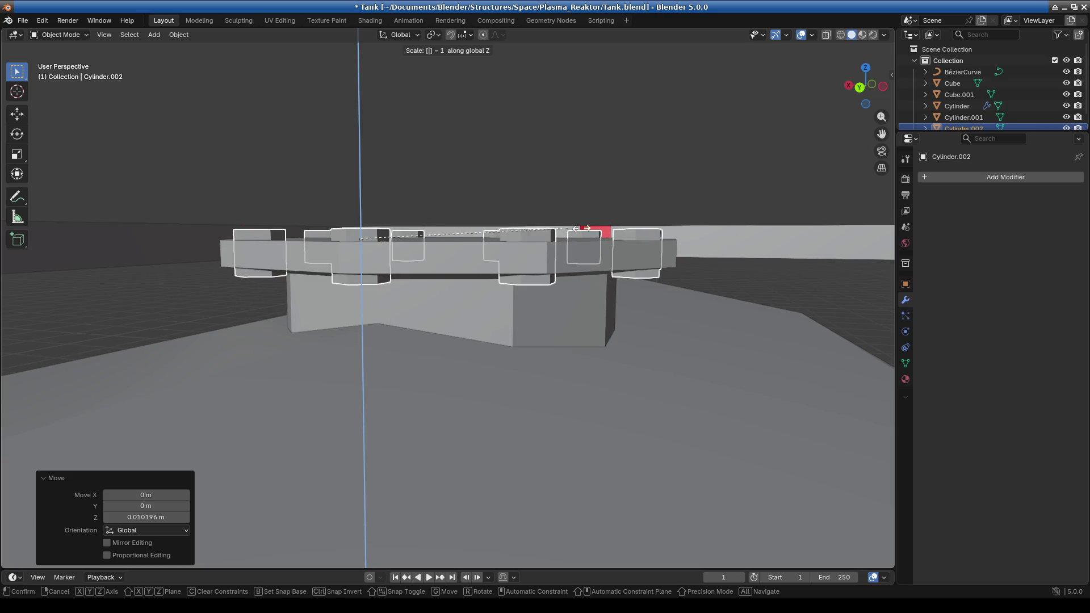
left_click(623, 260)
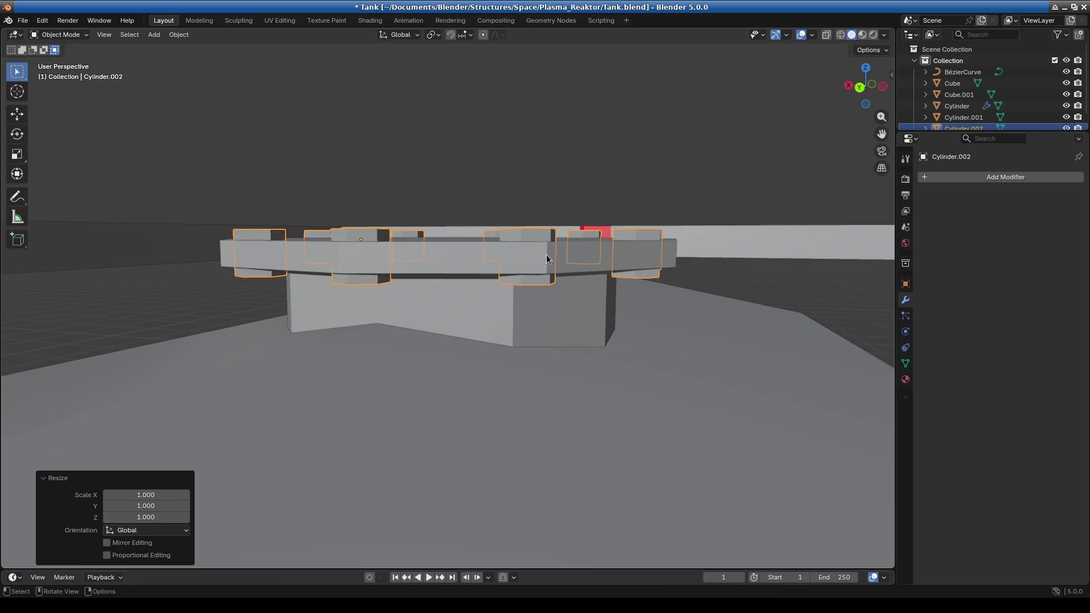
Stretch the bolts to 1.347 along Z
key("s")
key("z")
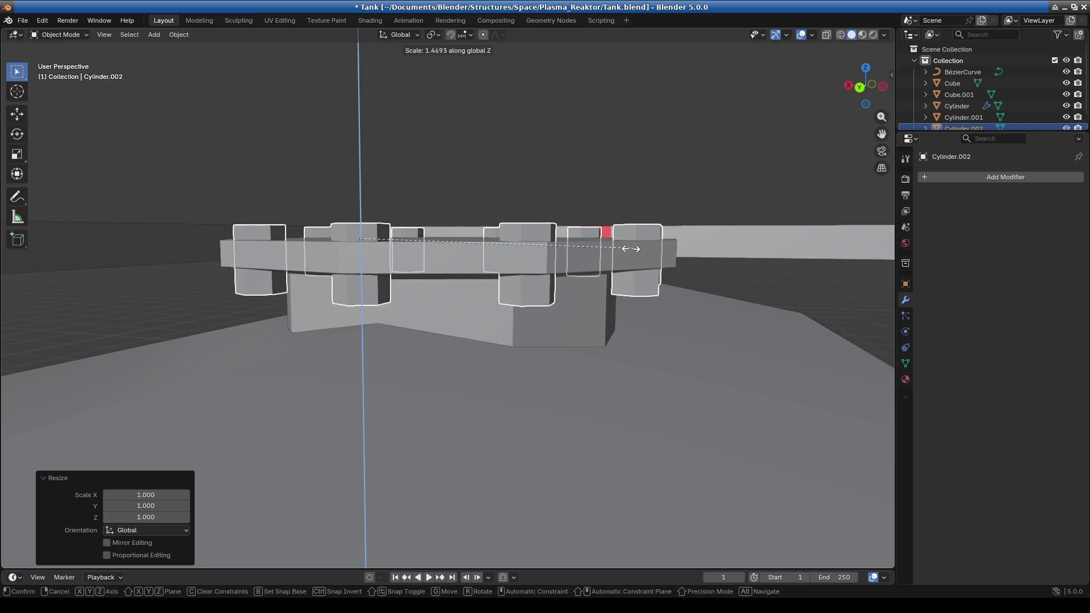
left_click(612, 246)
Raise the bolts another 0.007 m along Z so they stand proud
key("g")
key("z")
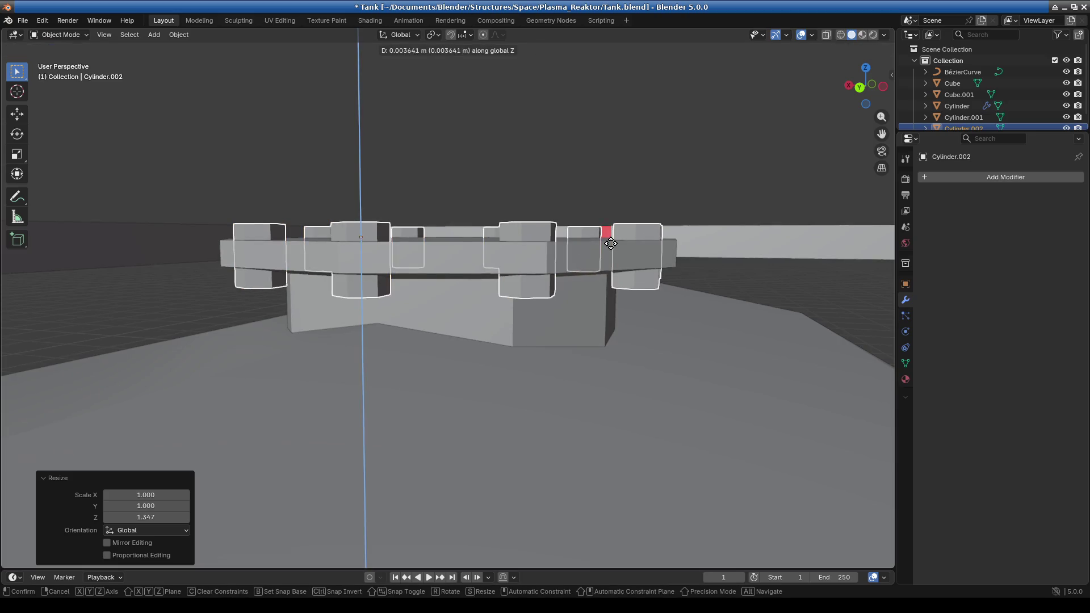
left_click(609, 244)
mouse_move(601, 250)
middle_mouse_down()
mouse_move(624, 385)
mouse_move(712, 342)
mouse_move(703, 404)
middle_mouse_up()
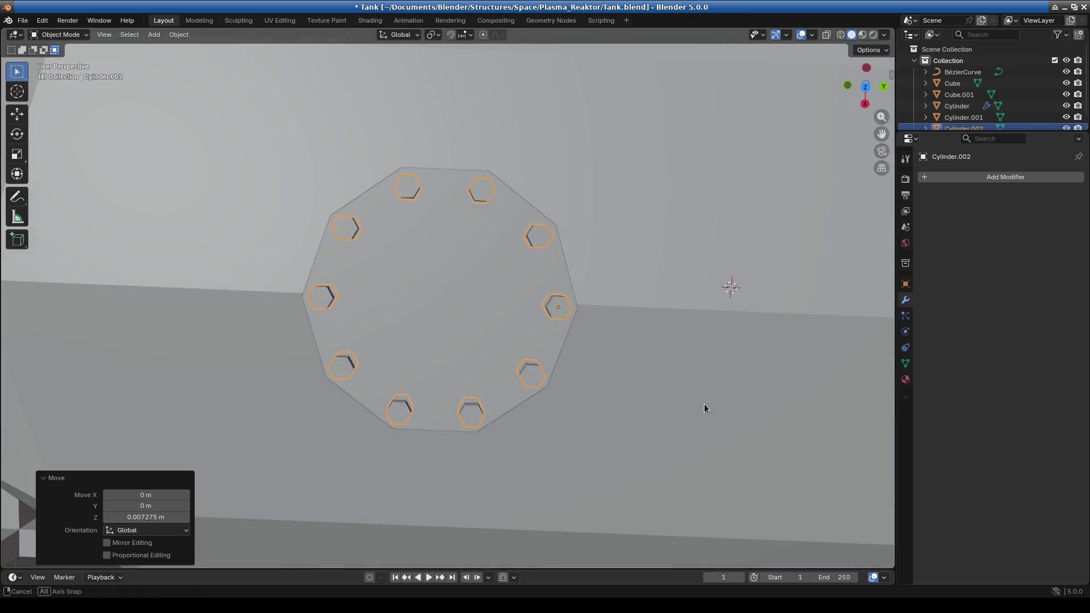
In Edit Mode with X-ray on, shrink the top-right bolt's top face to 0.7
left_click(62, 34)
left_click(69, 58)
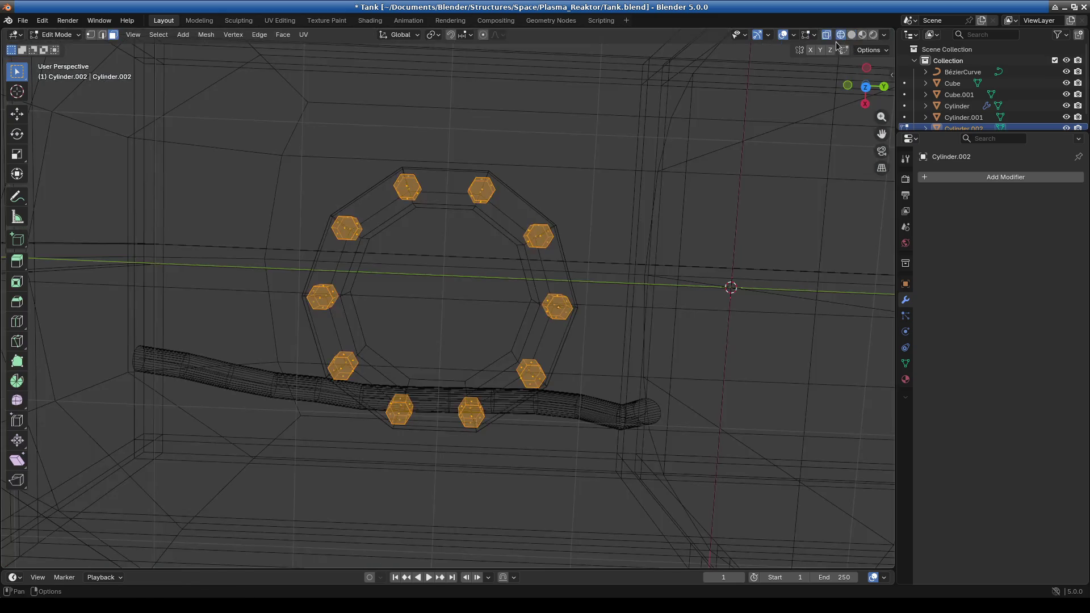
left_click(840, 35)
left_click_drag(433, 154, 514, 233)
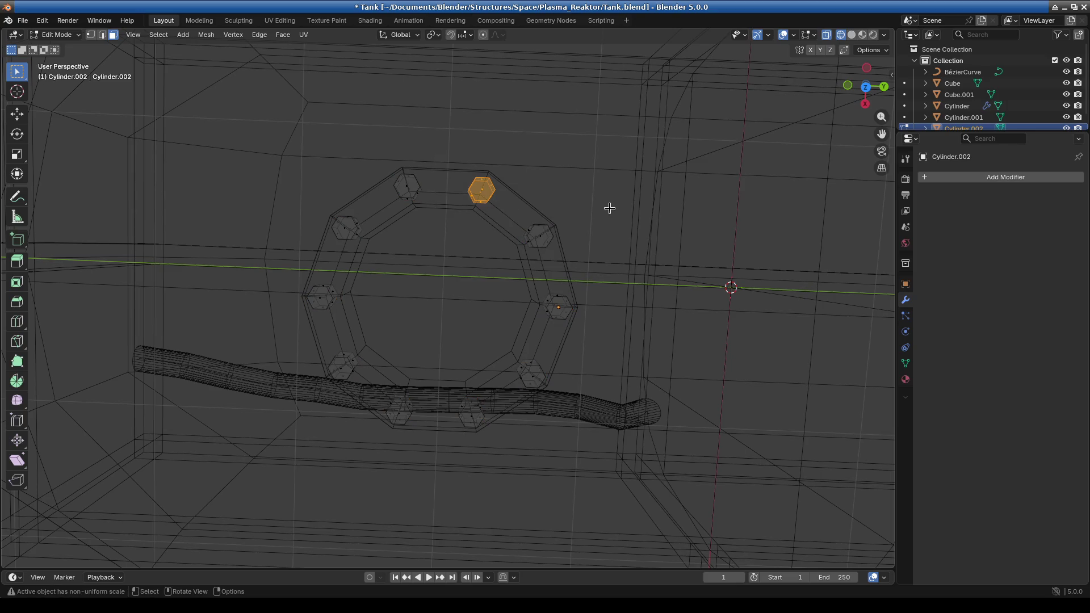
type("s.7")
key("BackSpace")
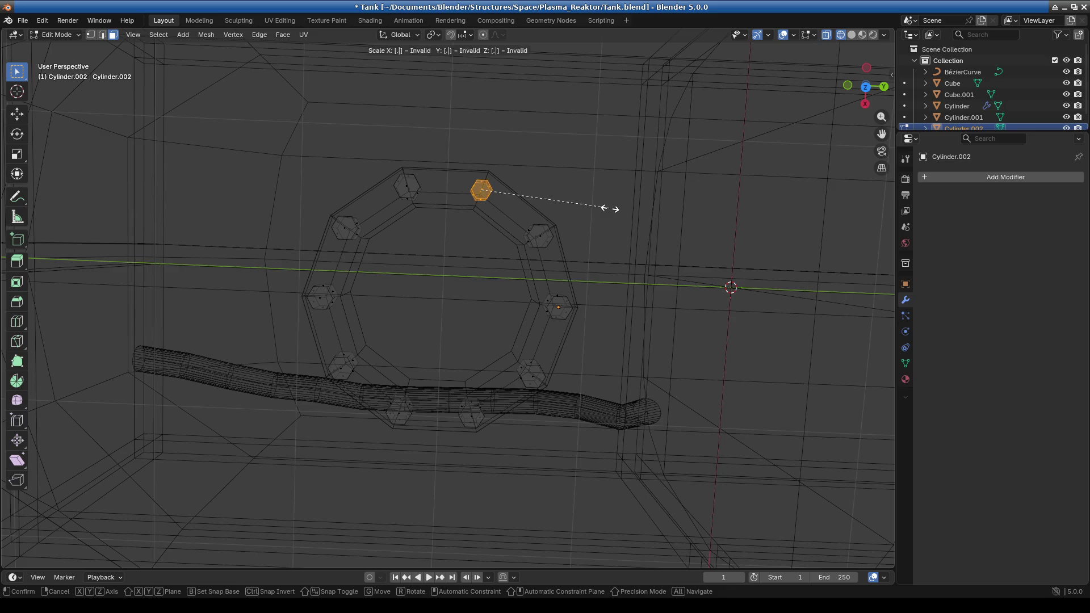
type("8")
key("BackSpace")
type("7")
key("Return")
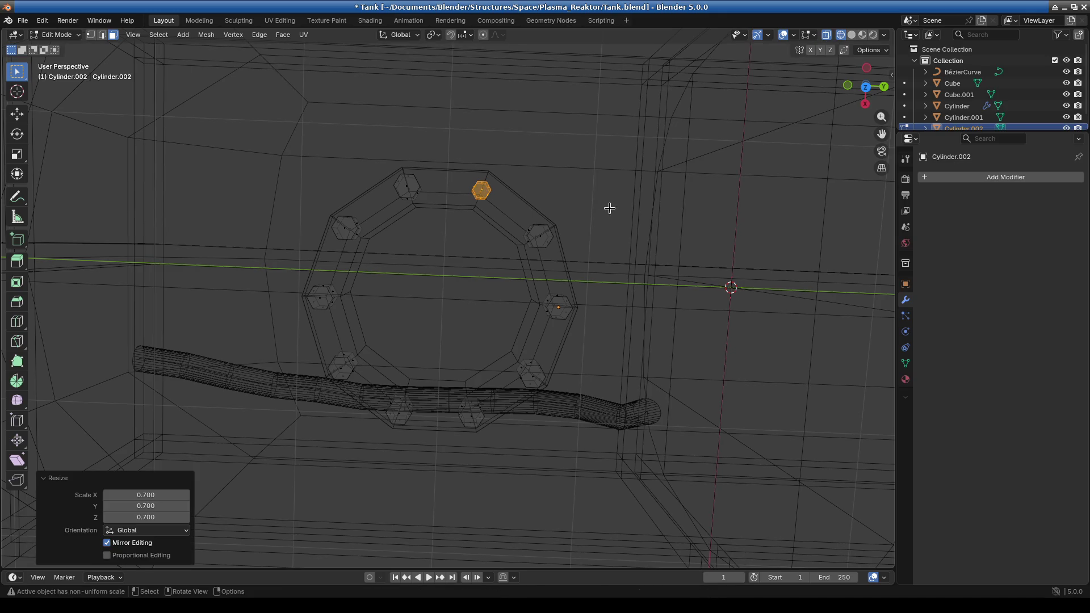
Shrink the top faces of the next three bolts to 0.7
left_click_drag(377, 146, 455, 233)
type("s.7")
key("Return")
mouse_move(319, 210)
left_mouse_down()
mouse_move(382, 268)
mouse_move(382, 248)
left_mouse_up()
type("s.7")
key("Return")
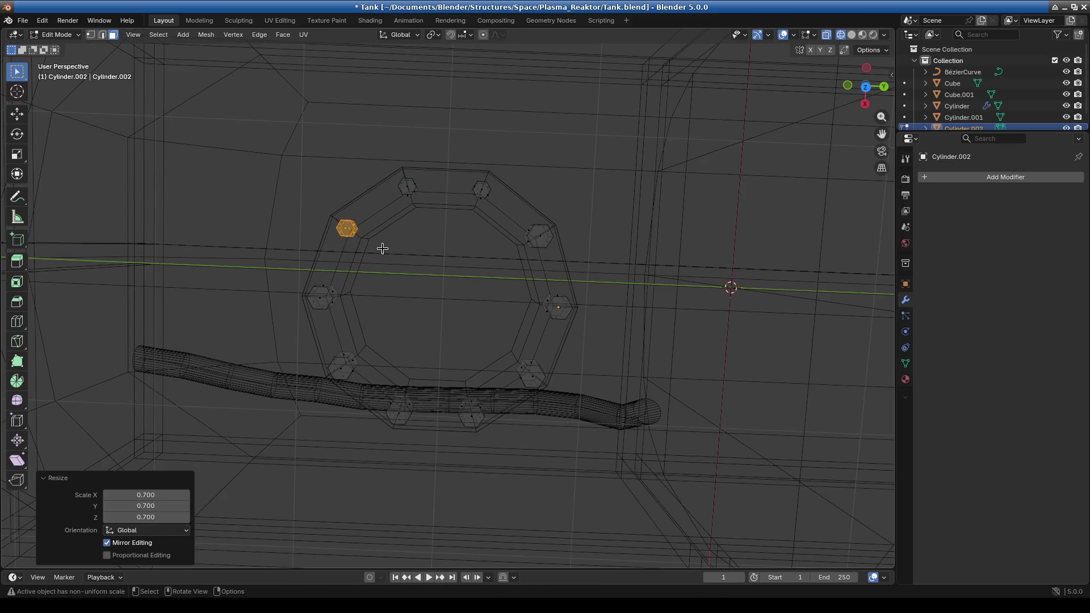
mouse_move(250, 266)
left_mouse_down()
mouse_move(420, 338)
mouse_move(418, 325)
left_mouse_up()
type("s.7")
key("Return")
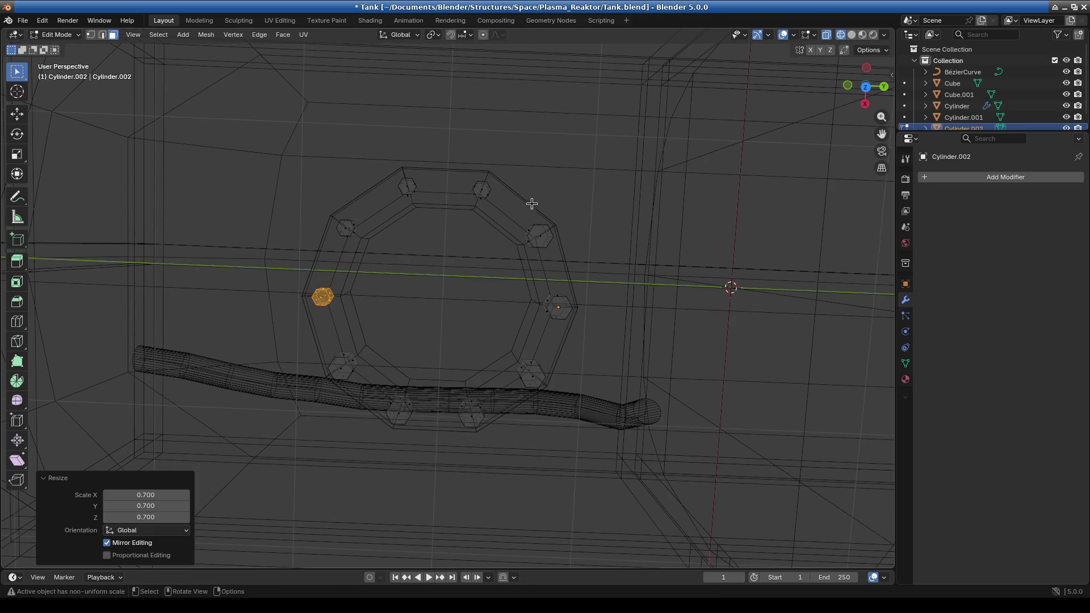
Shrink the upper-right, right and lower-right bolt top faces to 0.7
left_click_drag(531, 201, 561, 264)
type("s.7")
key("Return")
left_click_drag(532, 304, 601, 333)
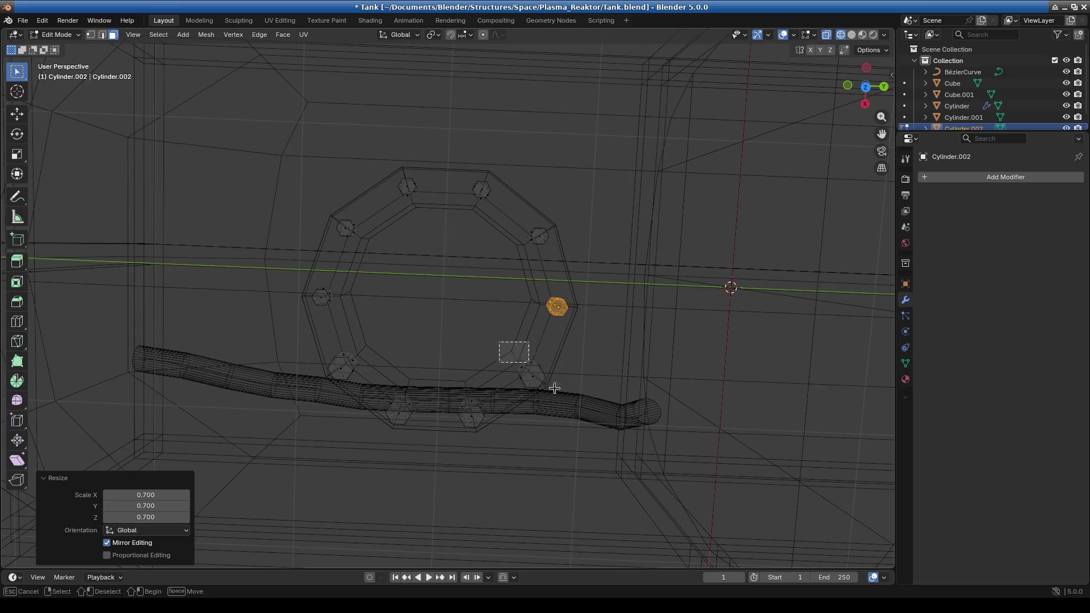
left_click_drag(507, 346, 560, 395)
type("s.7")
key("Return")
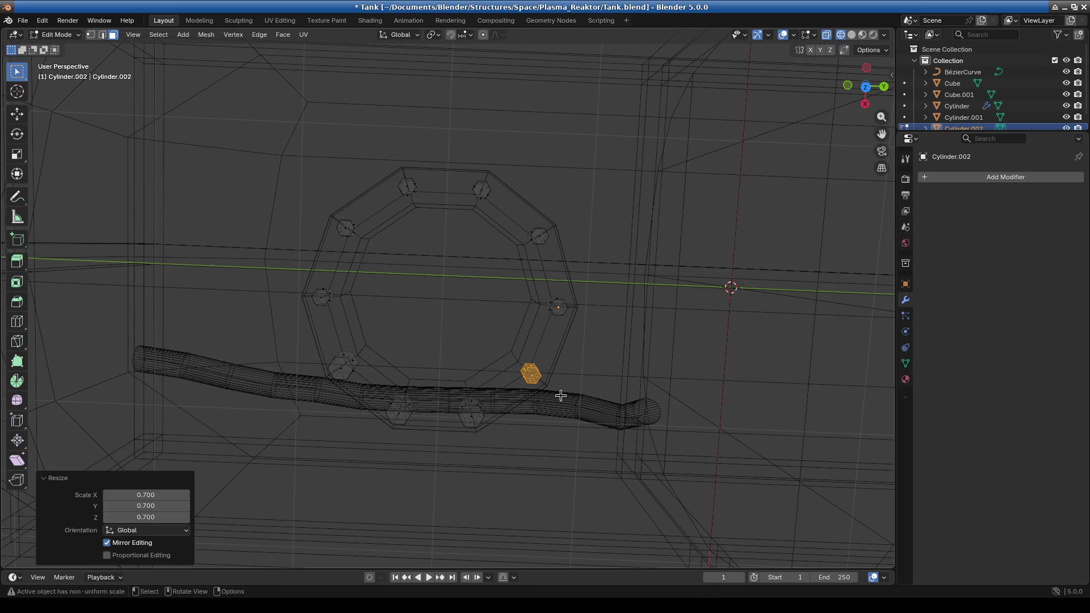
Shrink the bottom, lower-left and left bolt top faces to 0.7
left_click_drag(462, 397, 504, 441)
type("s.7")
key("Return")
left_click_drag(381, 381, 423, 437)
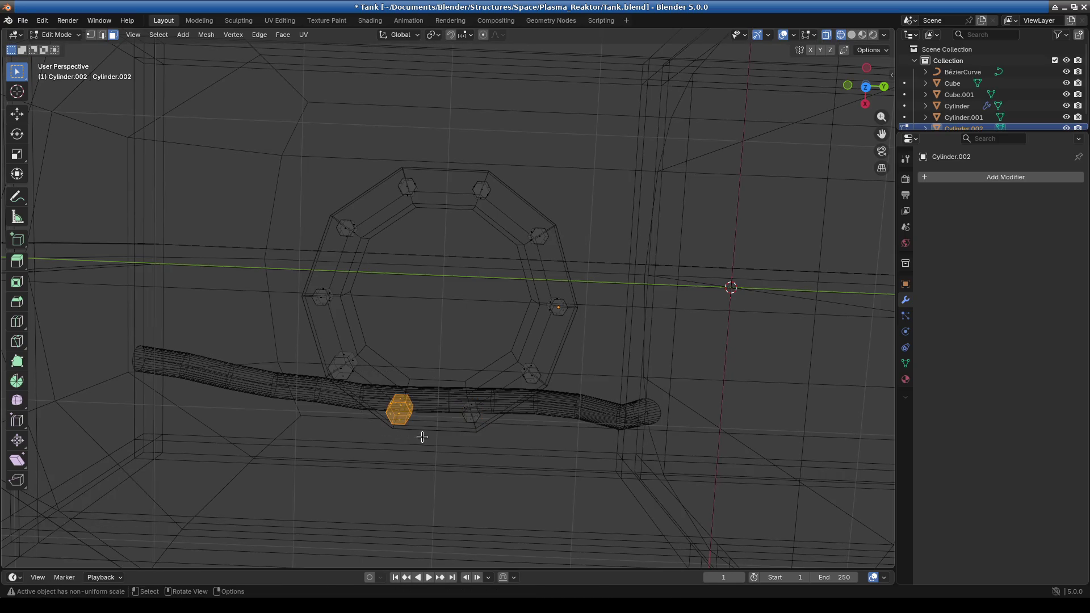
type("s.7")
key("Return")
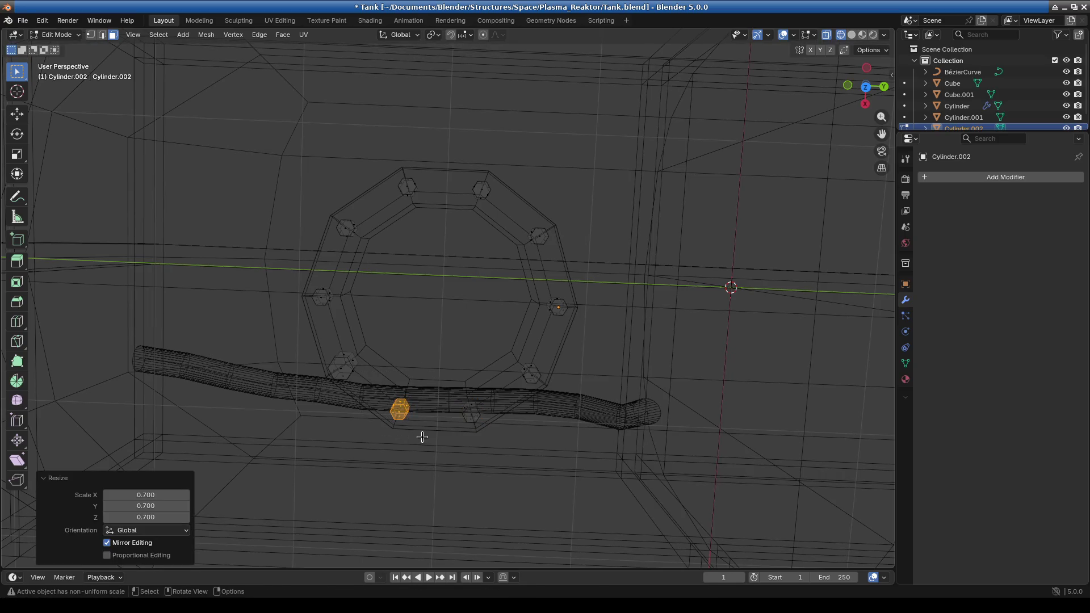
left_click_drag(300, 335, 372, 396)
type("s.7")
key("Return")
Return to Object Mode in solid shading and select the Cylinder.002 bolt ring
left_click(78, 36)
left_click(68, 45)
middle_click_drag(210, 132, 561, 161)
left_click(850, 34)
mouse_move(516, 257)
middle_mouse_down()
mouse_move(598, 251)
mouse_move(517, 351)
mouse_move(509, 306)
mouse_move(477, 330)
mouse_move(483, 337)
middle_mouse_up()
left_click(598, 250)
left_click(395, 326)
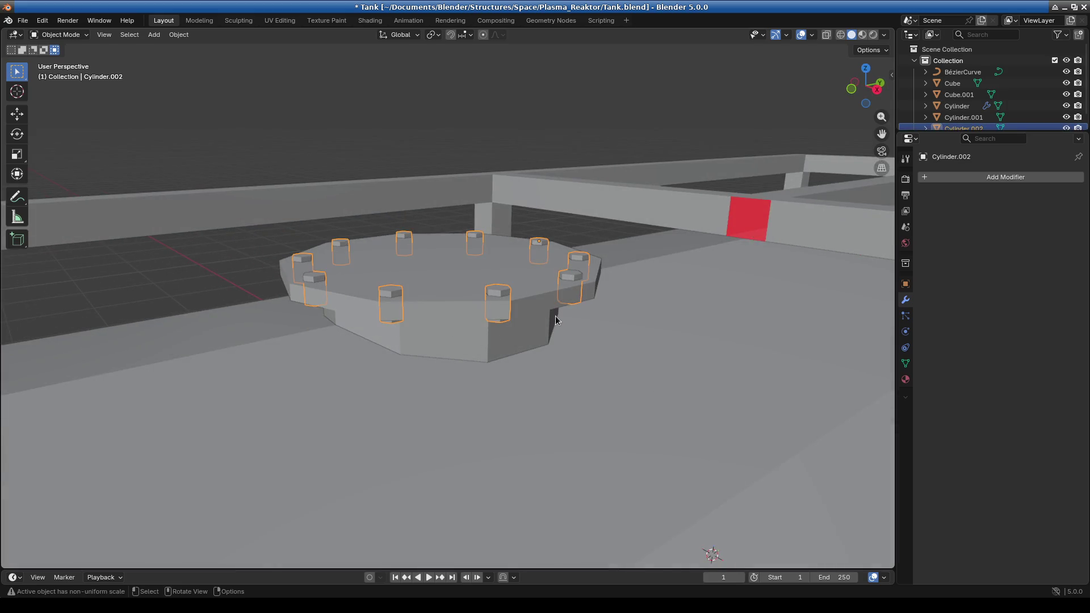
Scale the bolts 1.216 along Z and raise them slightly
key("s")
key("z")
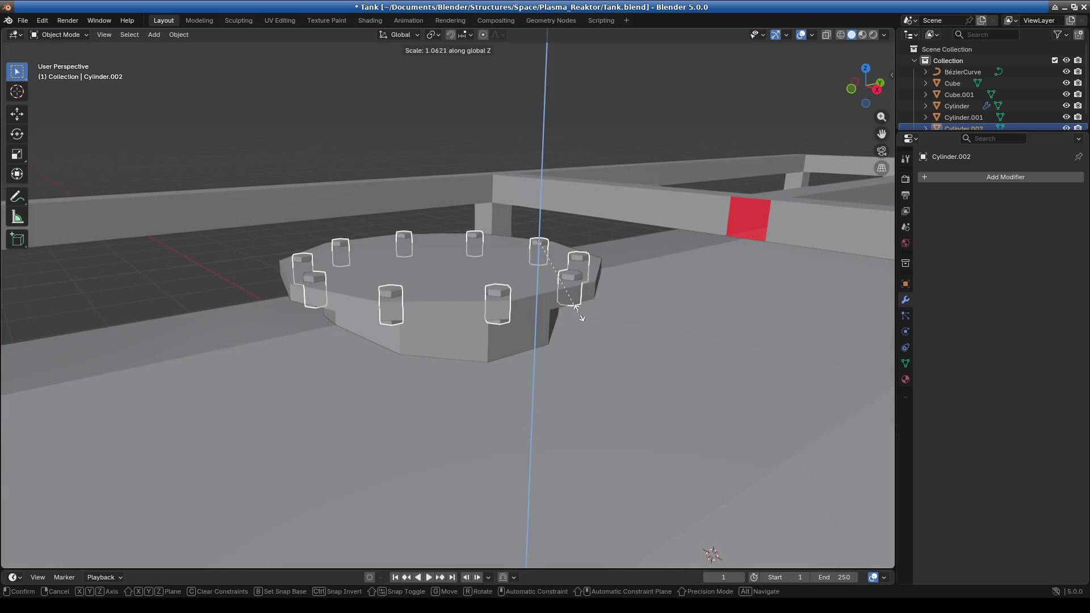
left_click(606, 306)
key("g")
key("z")
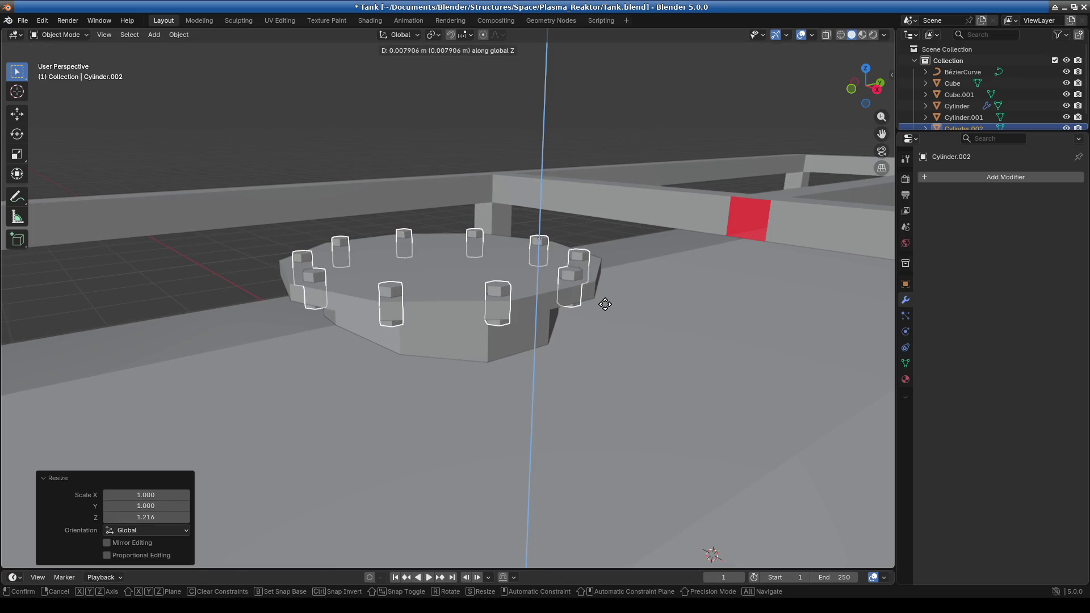
left_click(602, 306)
Add a further 1.034 vertical stretch to the bolts
middle_click_drag(574, 328, 576, 314)
key("s")
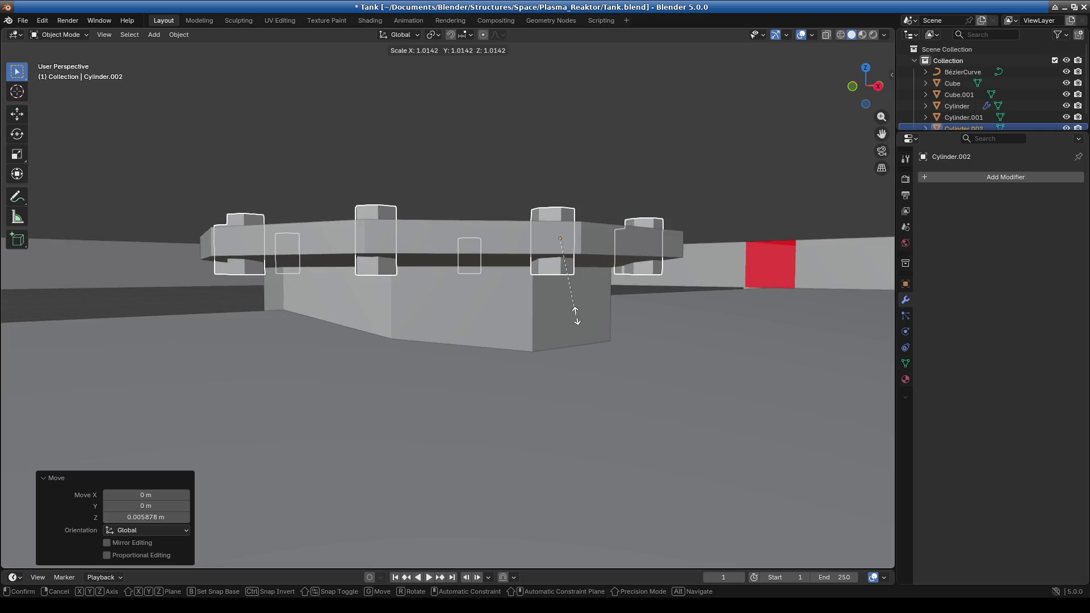
key("z")
left_click(580, 316)
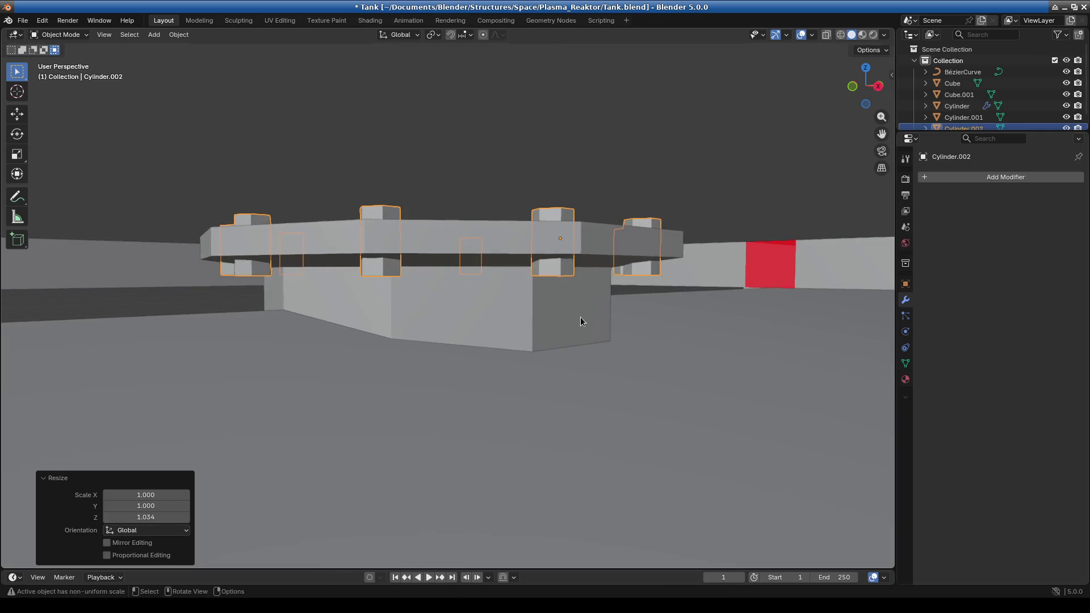
Orbit and zoom around the flange to inspect the taller bolts
scroll(568, 340, "down", 2)
mouse_move(556, 358)
middle_mouse_down()
mouse_move(559, 369)
mouse_move(559, 357)
middle_mouse_up()
scroll(560, 369, "up", 3)
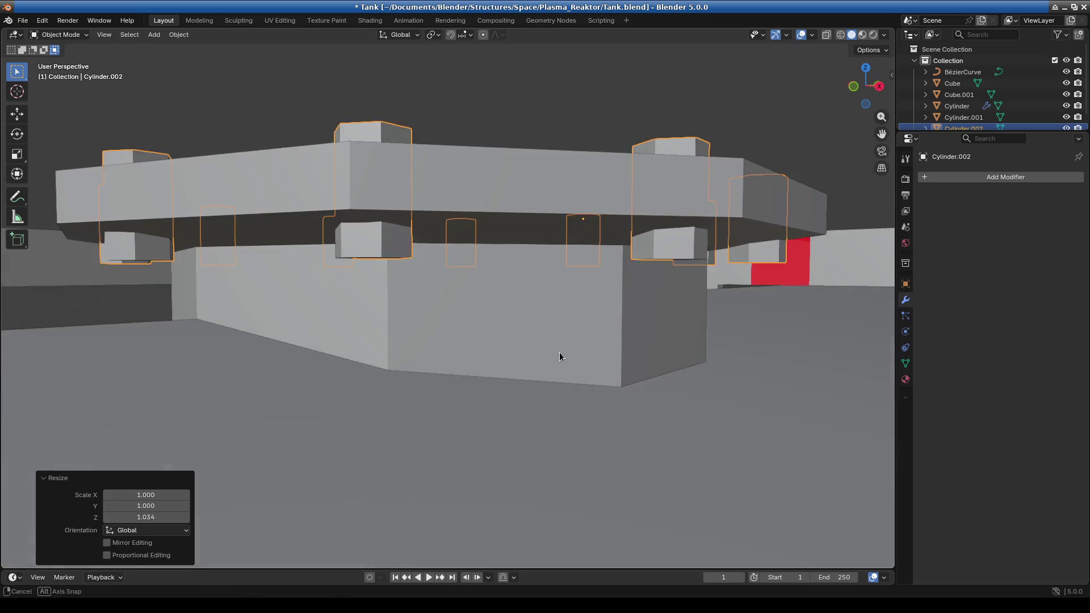
scroll(599, 354, "down", 2)
scroll(683, 389, "down", 2)
scroll(458, 343, "down", 2)
mouse_move(457, 343)
middle_mouse_down()
mouse_move(396, 367)
mouse_move(326, 450)
mouse_move(258, 394)
mouse_move(435, 318)
mouse_move(447, 324)
middle_mouse_up()
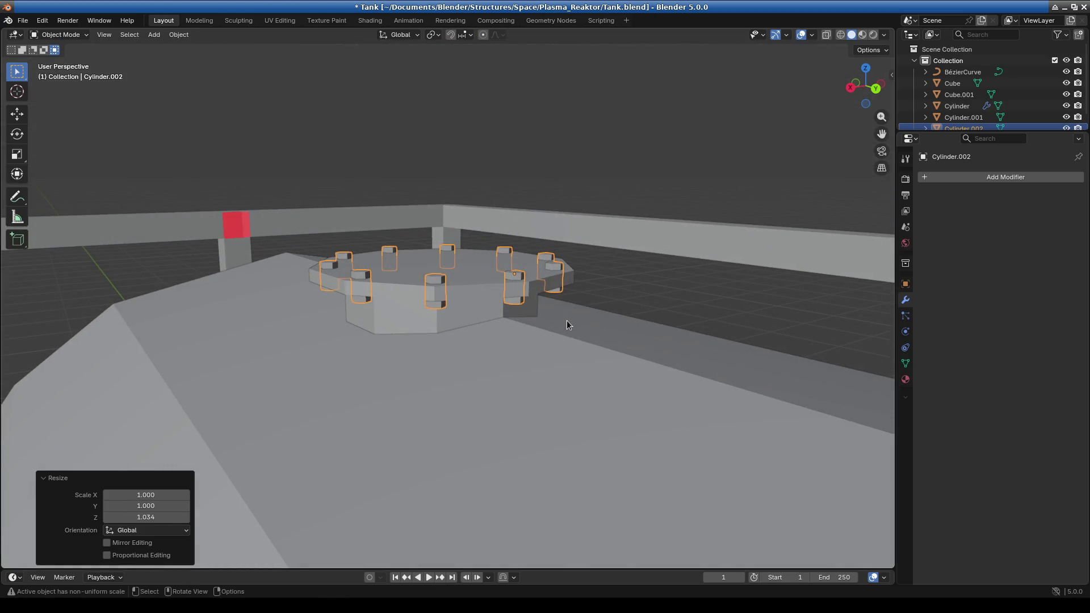
scroll(396, 306, "down", 3)
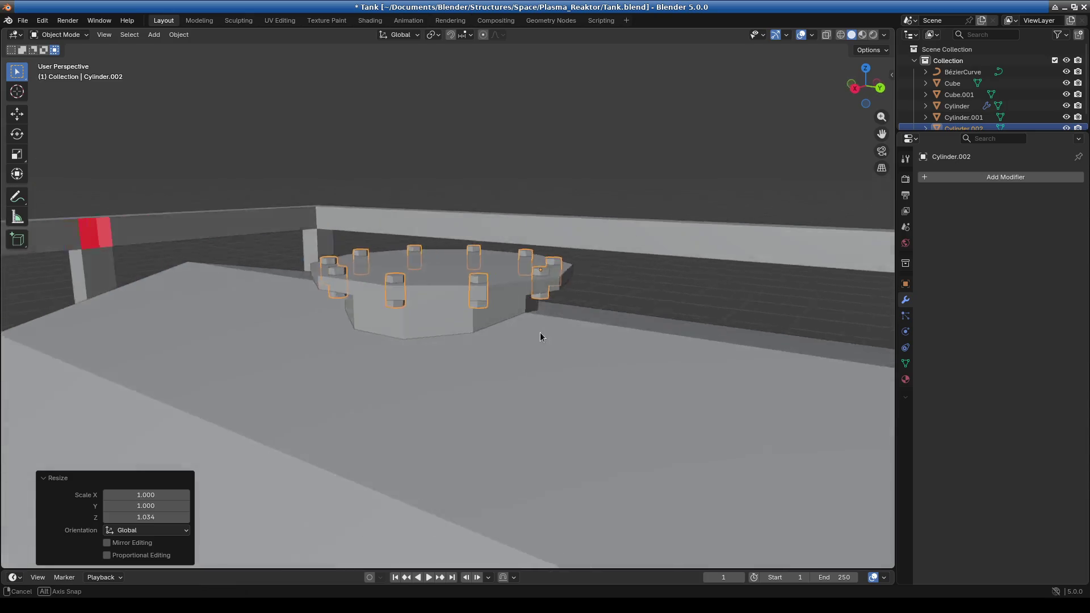
middle_click_drag(538, 332, 277, 293)
Put the bolts into Edit Mode with edge selection
left_click(57, 35)
left_click(54, 52)
key("2")
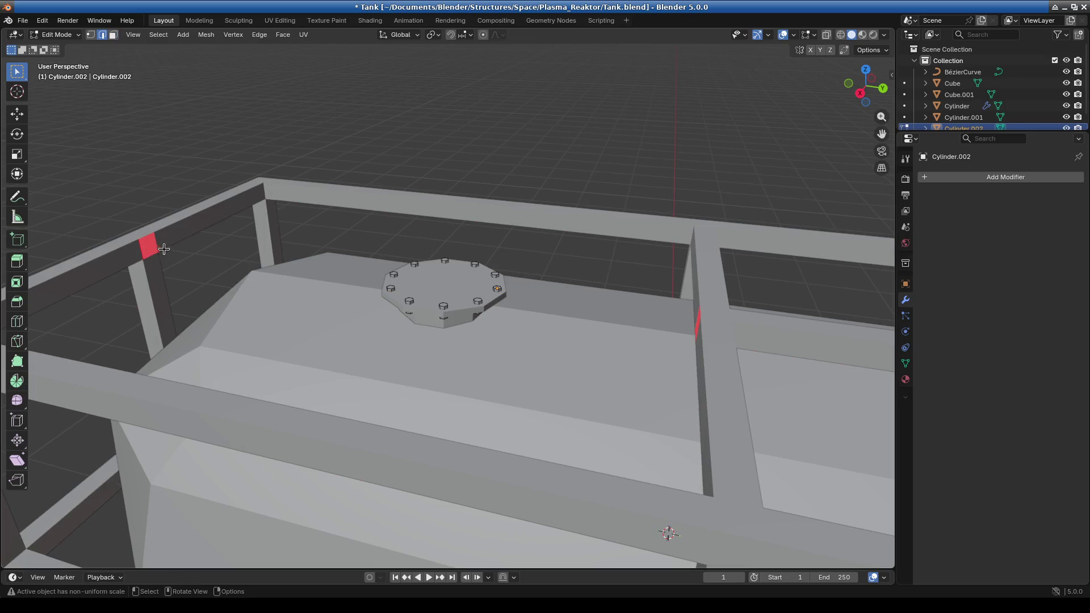
Select the frame Cube.001, enter its Edit Mode and pick the red-marked face
left_click(57, 35)
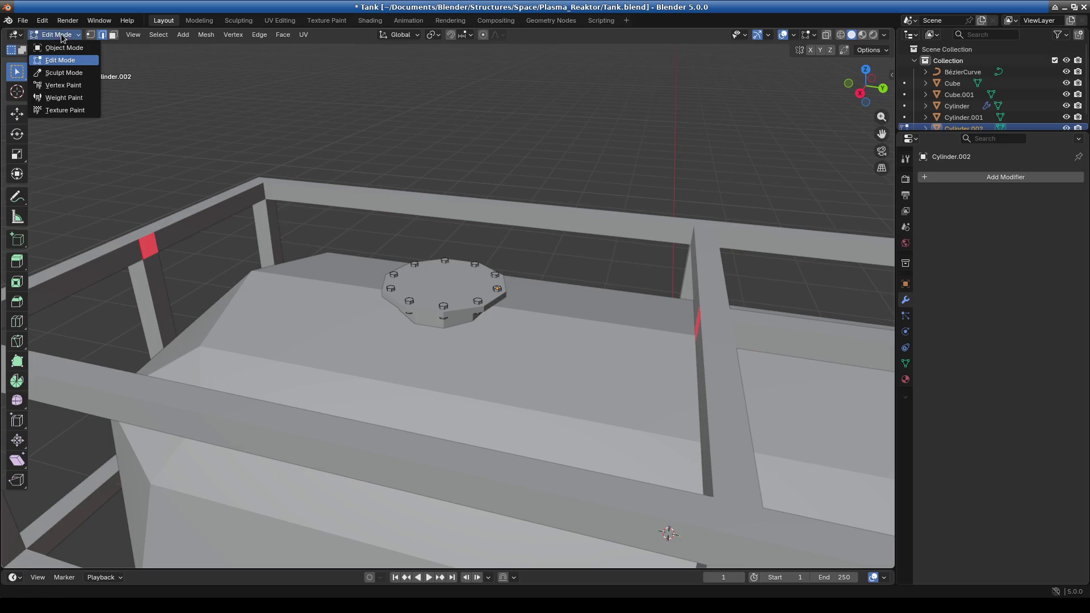
left_click(54, 43)
left_click(151, 250)
left_click(56, 34)
left_click(54, 55)
left_click(152, 258)
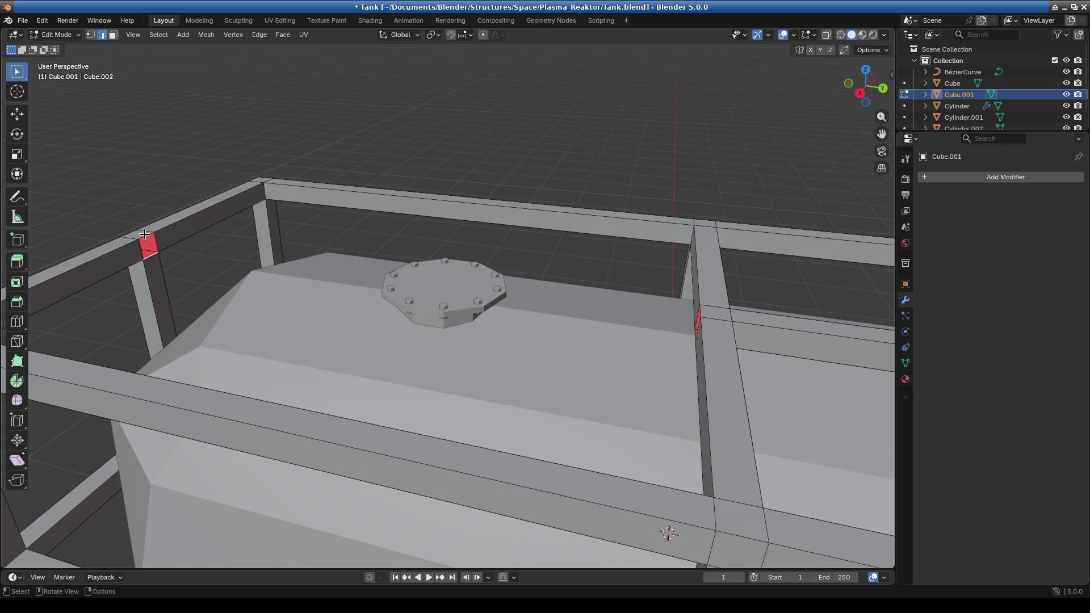
middle_click_drag(297, 276, 499, 219)
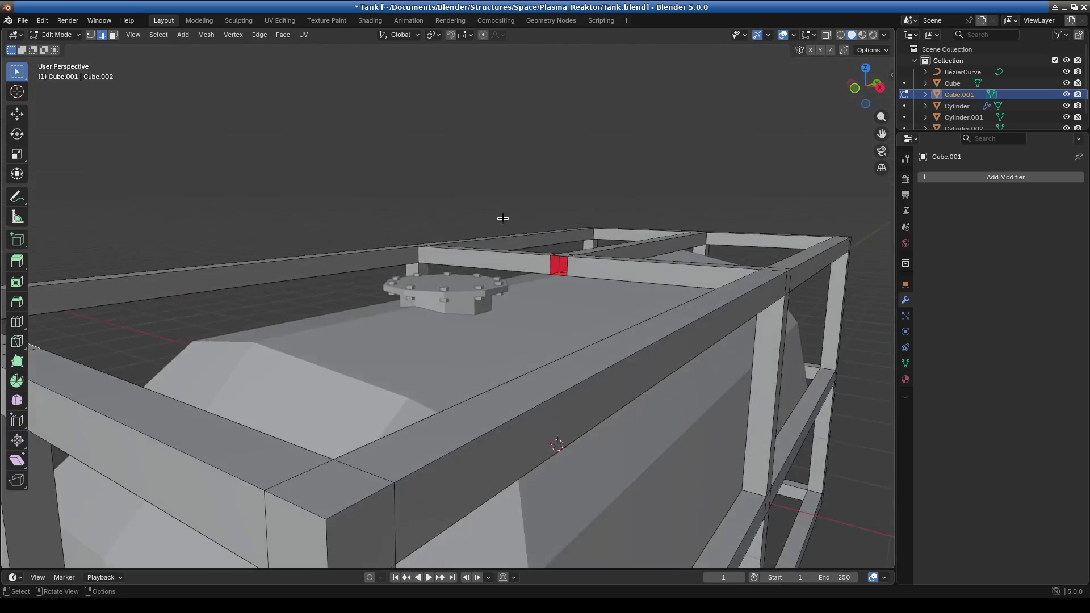
left_click(559, 257)
Orbit out to a low side view of the tank inside its cage frame
middle_click_drag(559, 258, 475, 390)
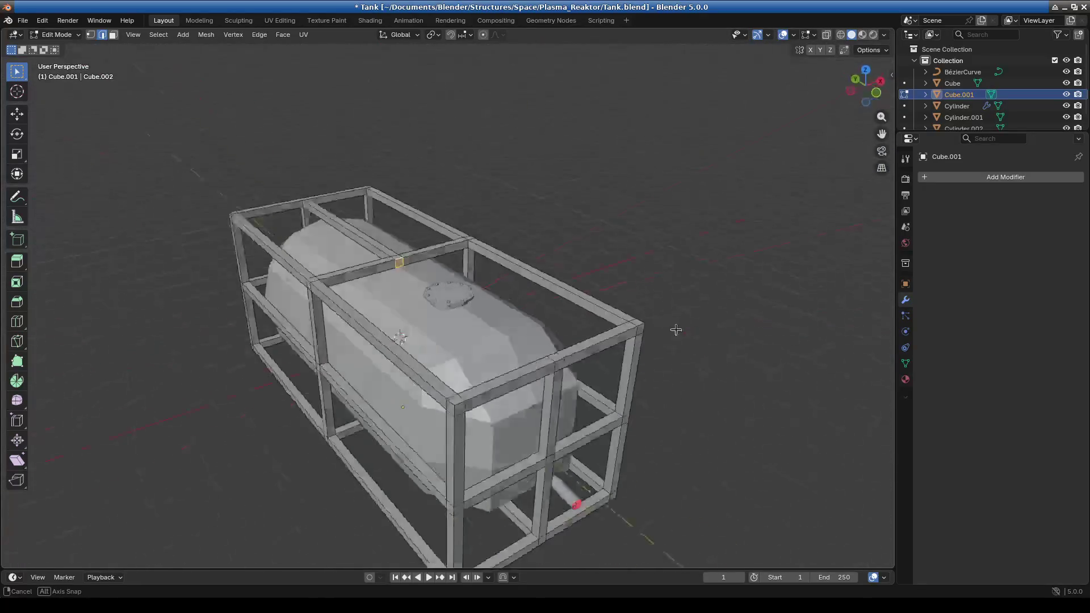
mouse_move(475, 390)
middle_mouse_down()
mouse_move(739, 370)
mouse_move(641, 397)
mouse_move(640, 409)
middle_mouse_up()
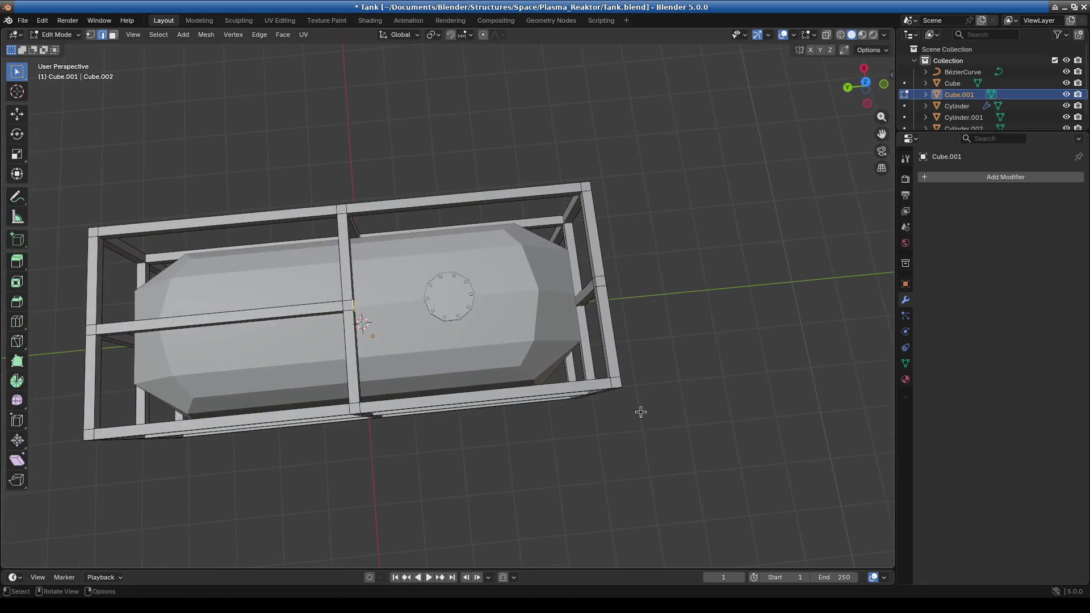
scroll(469, 365, "up", 5)
scroll(469, 365, "down", 5)
mouse_move(510, 419)
middle_mouse_down()
mouse_move(495, 453)
mouse_move(359, 309)
middle_mouse_up()
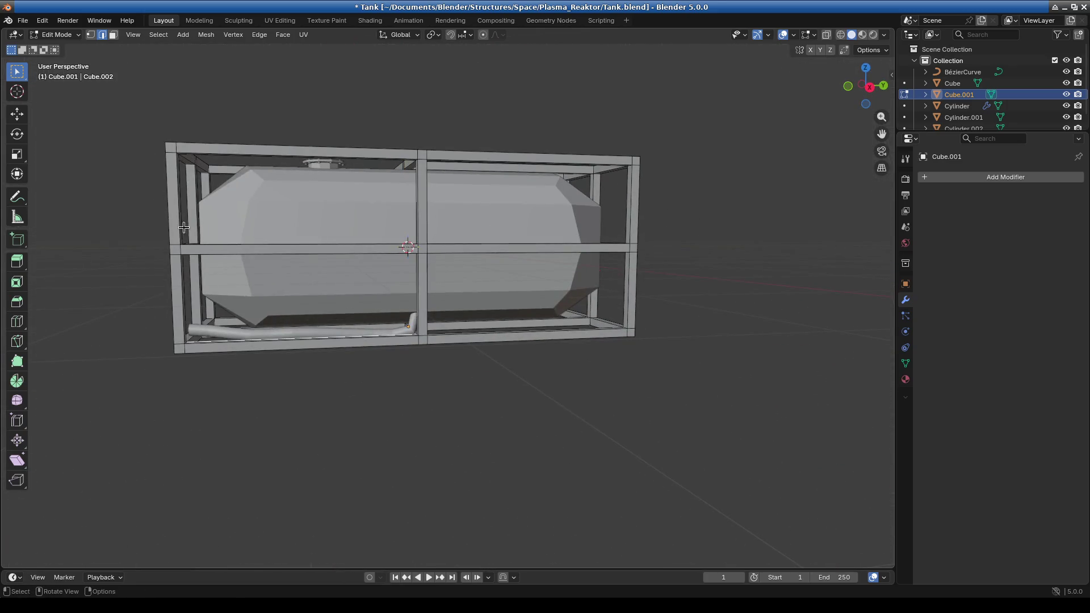
Select the pipe Cylinder and frame its bend in Right Orthographic view
left_click(57, 35)
left_click(59, 48)
left_click(355, 328)
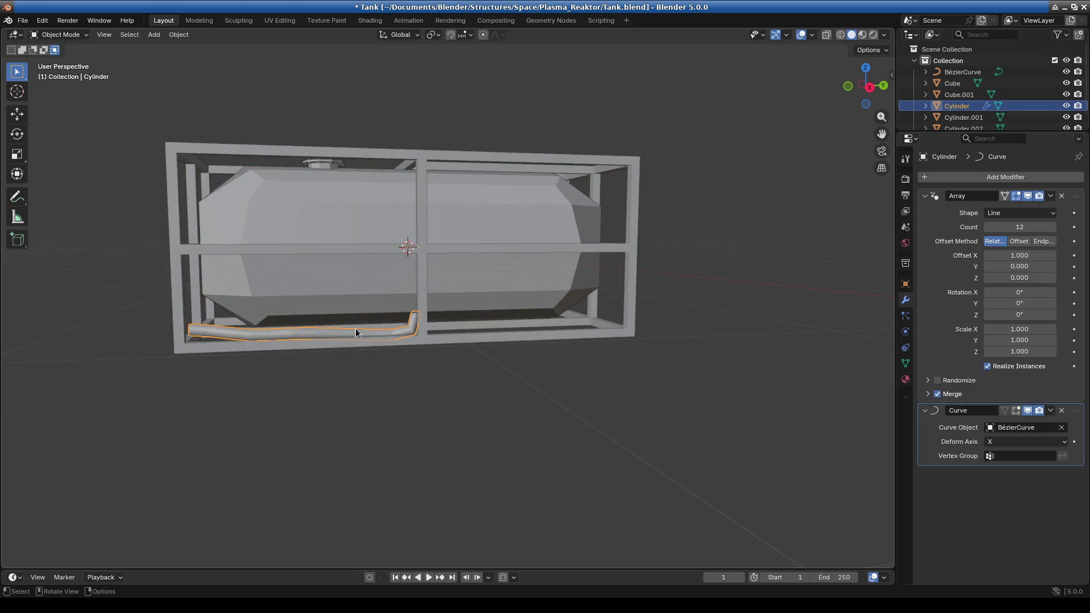
scroll(338, 373, "down", 2)
key("KP_3")
scroll(348, 375, "up", 2)
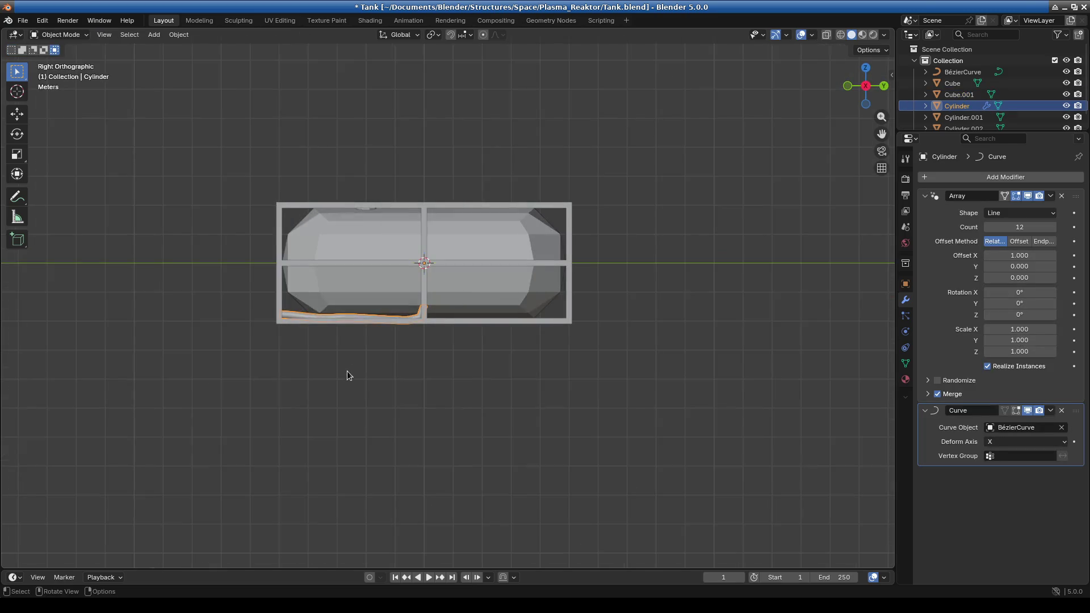
scroll(348, 375, "up", 2)
scroll(347, 375, "up", 3)
middle_click_drag(401, 386, 509, 369, "shift")
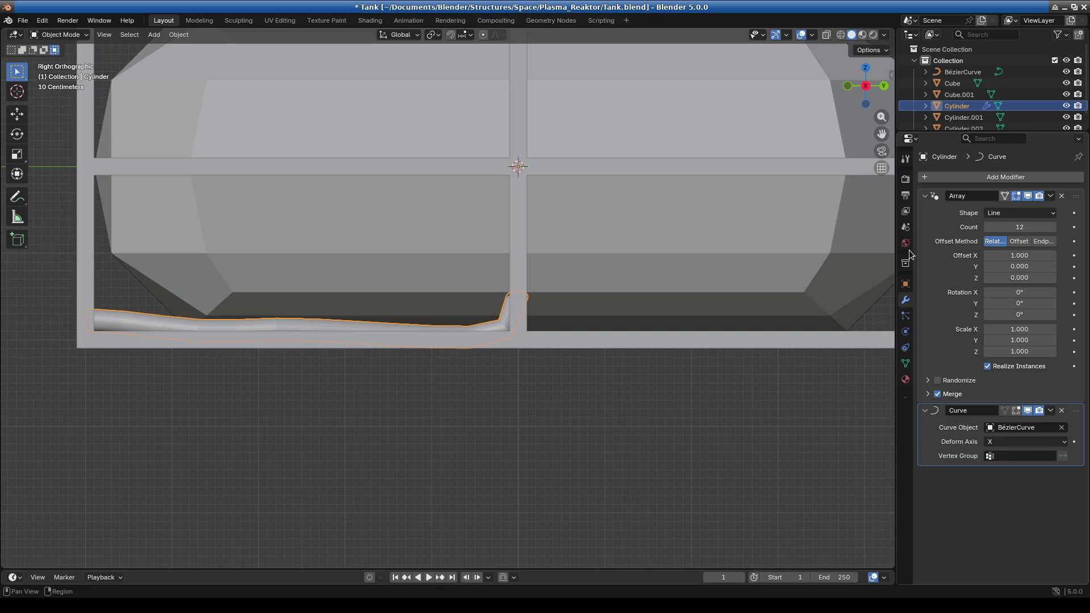
Toggle the pipe into Edit Mode and back, then orbit to a perspective view
left_click(78, 36)
left_click(72, 60)
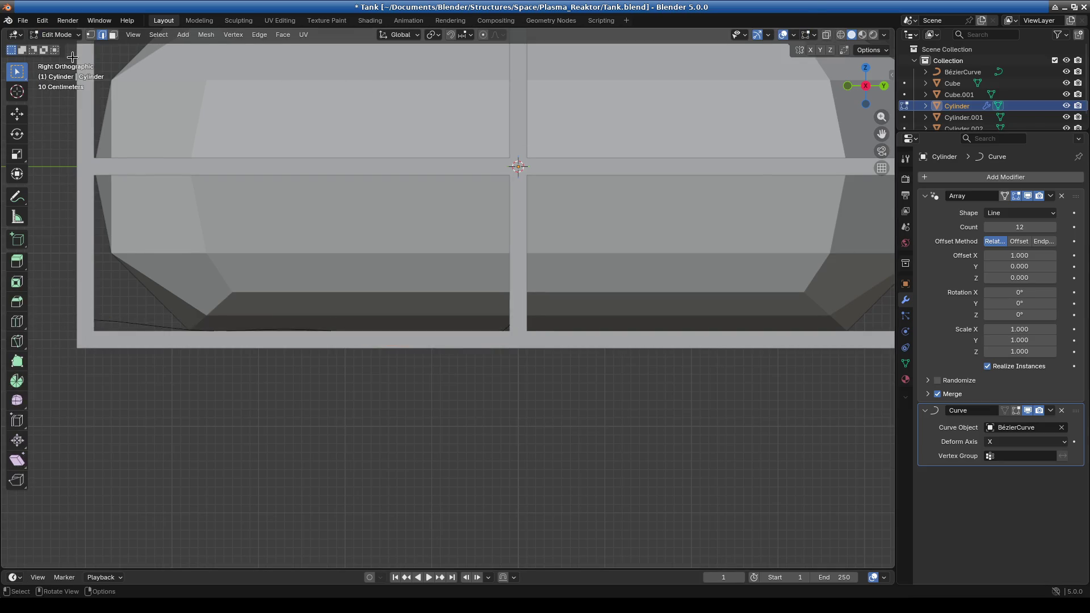
left_click(67, 36)
left_click(68, 49)
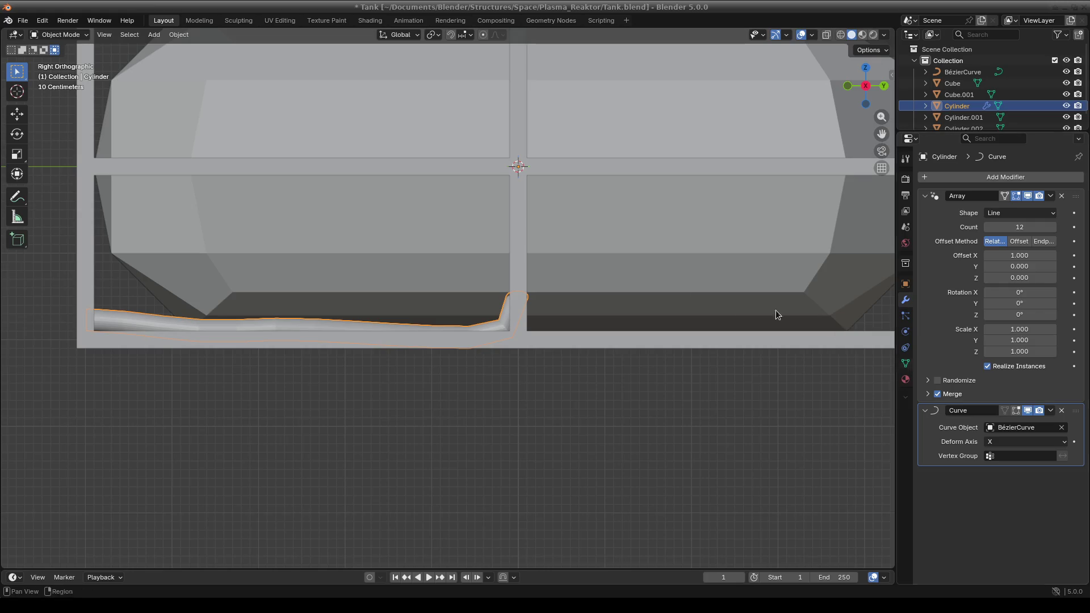
scroll(502, 311, "down", 5)
mouse_move(503, 312)
middle_mouse_down()
mouse_move(539, 305)
mouse_move(406, 328)
mouse_move(425, 305)
mouse_move(421, 368)
mouse_move(430, 343)
mouse_move(518, 361)
mouse_move(446, 409)
middle_mouse_up()
From the right view, start a vertical move of the pipe, then cancel it
scroll(519, 326, "up", 4)
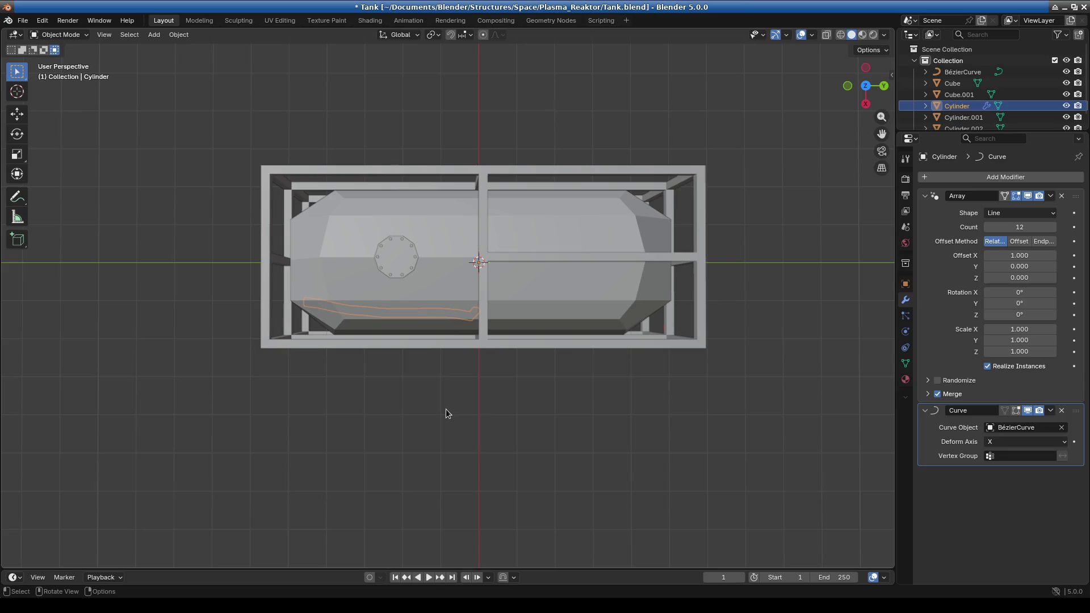
key("KP_3")
key("g")
key("z")
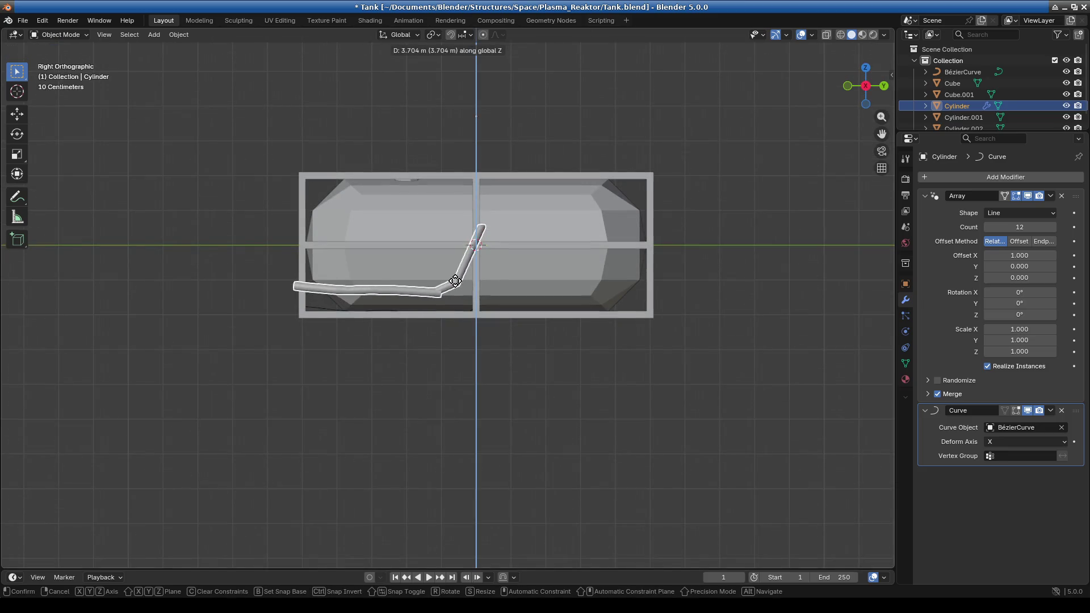
right_click(453, 284)
Select the BézierCurve, try a first vertical move, then deselect it
left_click(963, 72)
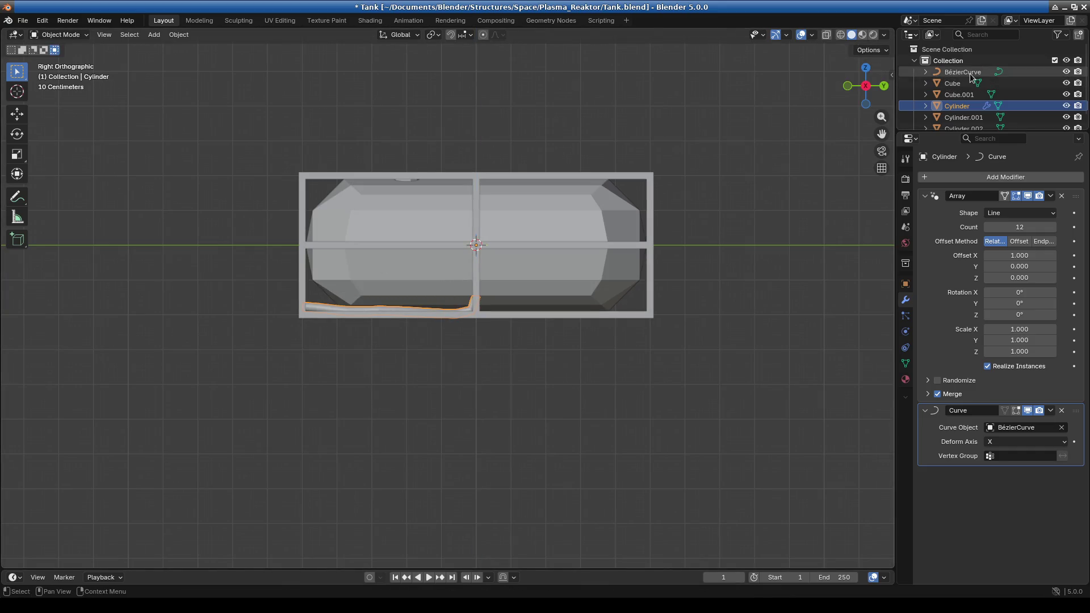
key("g")
key("z")
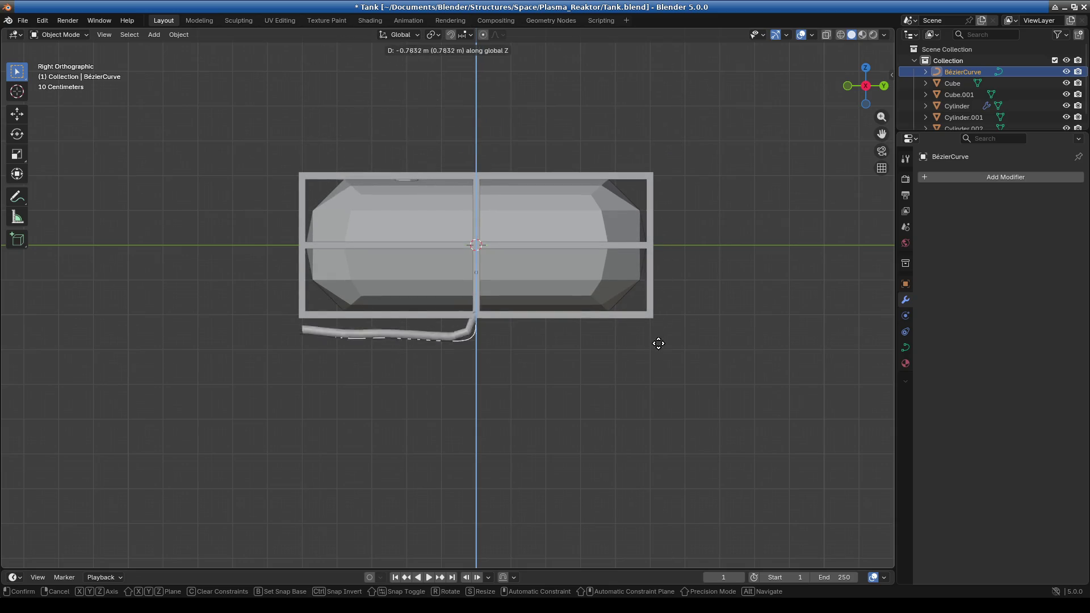
left_click(656, 369)
left_click(206, 85)
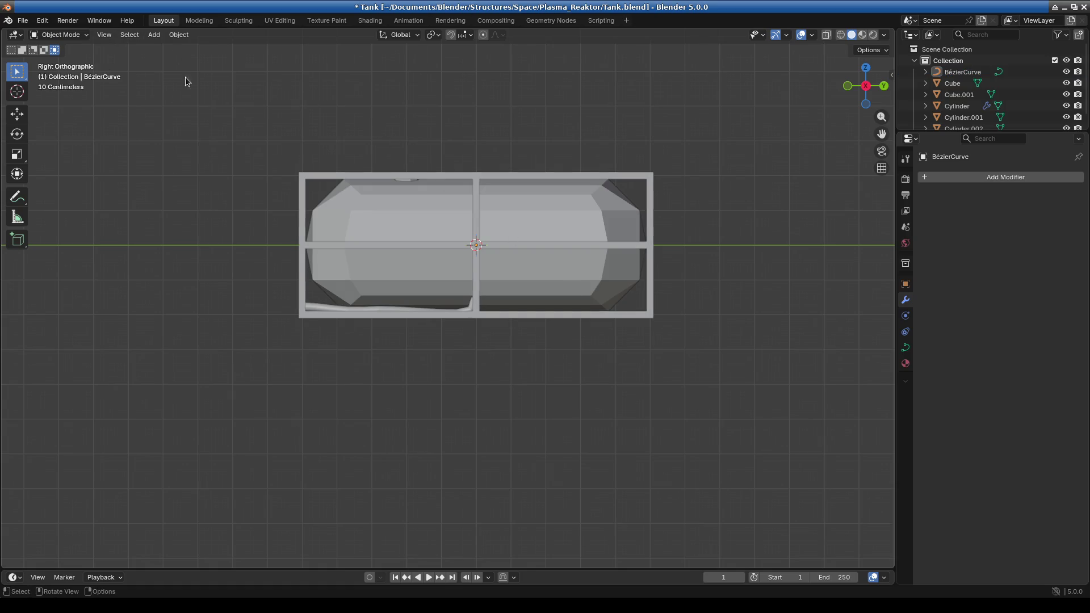
key("z")
Reselect the BézierCurve and lift it 5.8411 m along Z above the tank
left_click(953, 72)
key("g")
key("z")
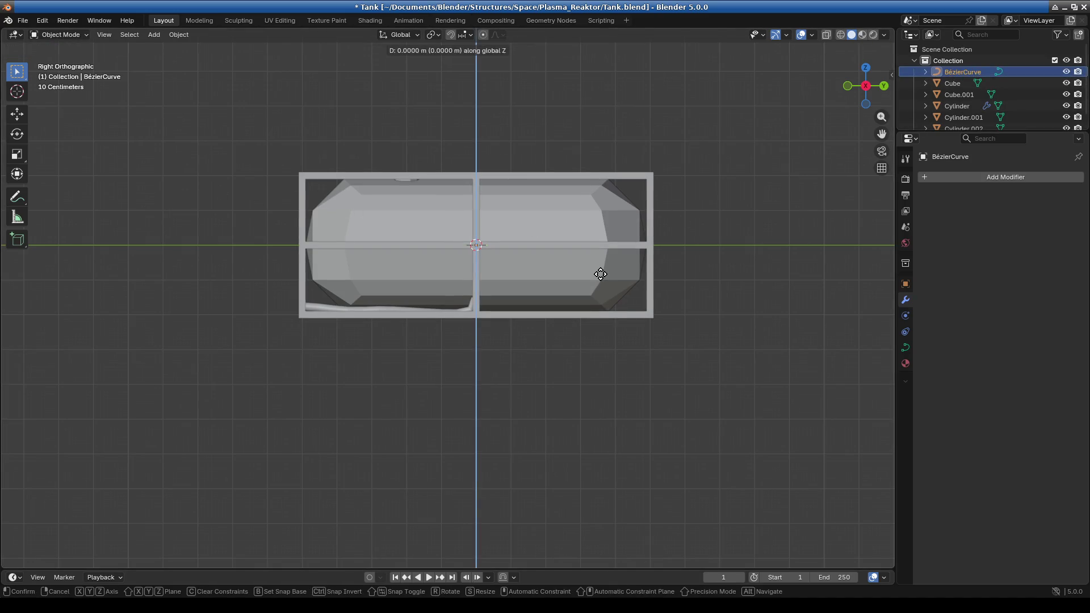
left_click(603, 71)
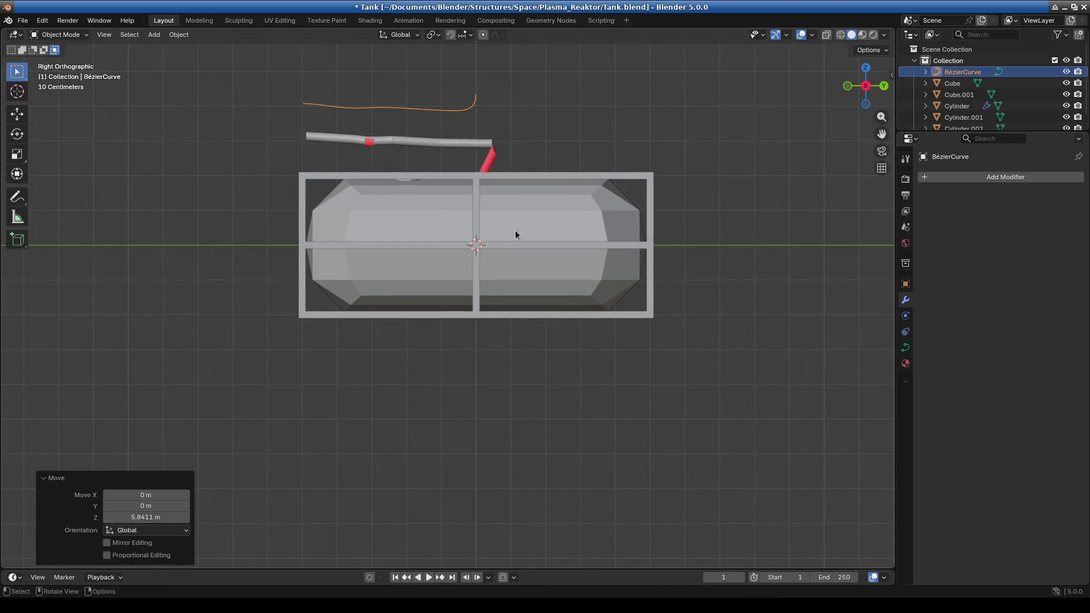
scroll(527, 222, "up", 3)
mouse_move(492, 237)
middle_mouse_down()
mouse_move(288, 281)
mouse_move(455, 295)
middle_mouse_up()
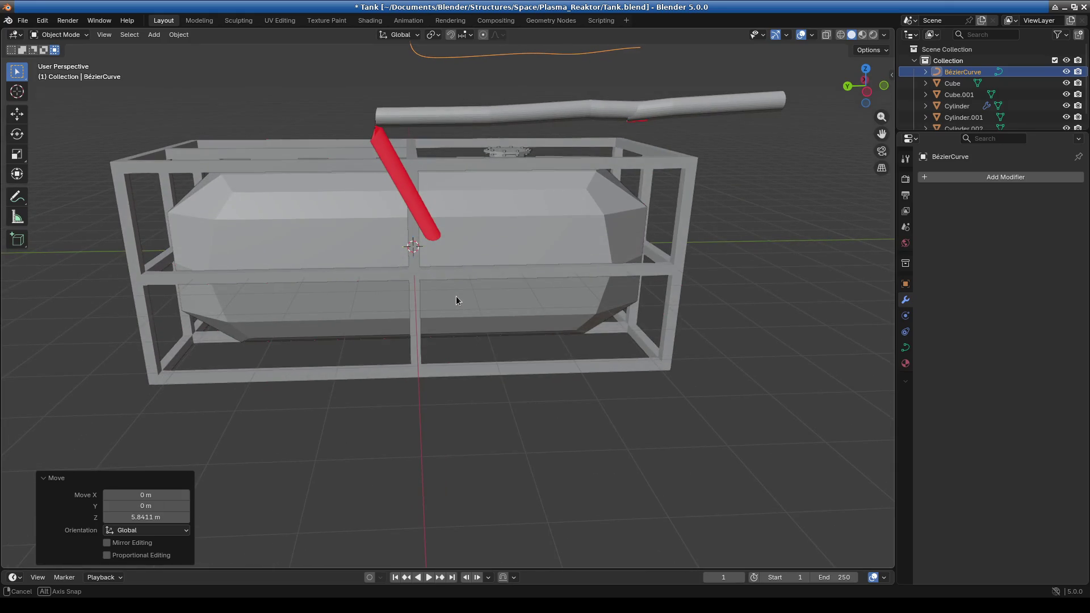
Switch the BézierCurve into Edit Mode for point editing
left_click(60, 35)
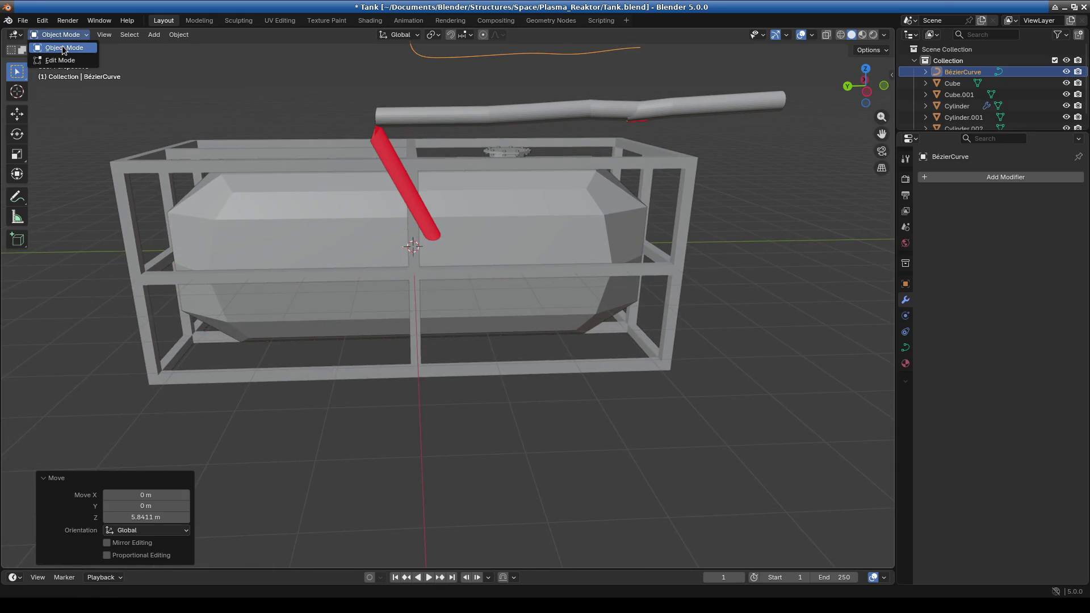
mouse_move(562, 285)
middle_mouse_down()
mouse_move(512, 311)
mouse_move(606, 297)
middle_mouse_up()
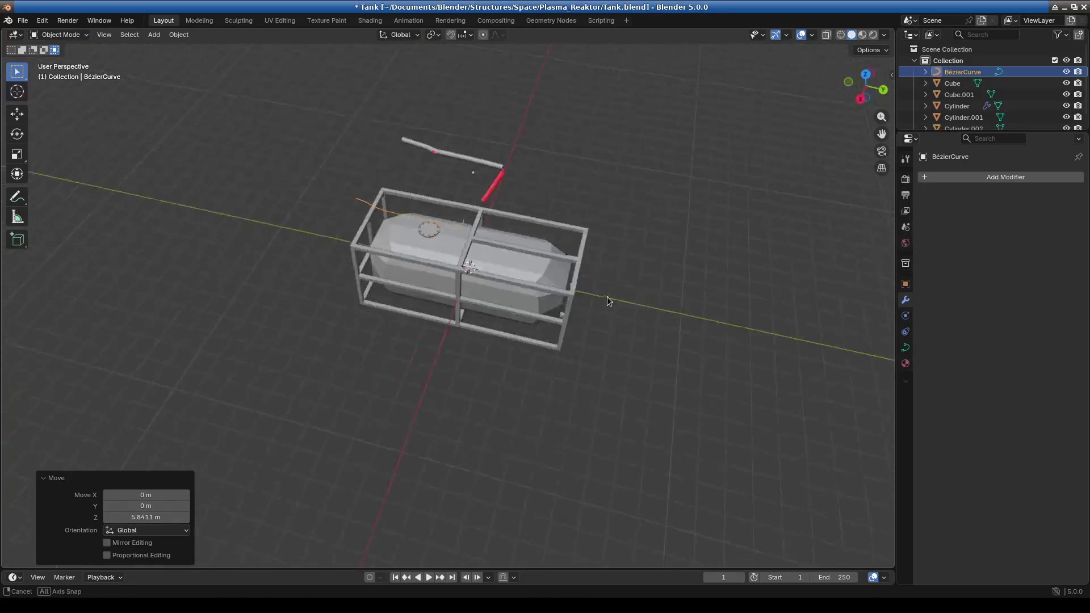
left_click(61, 34)
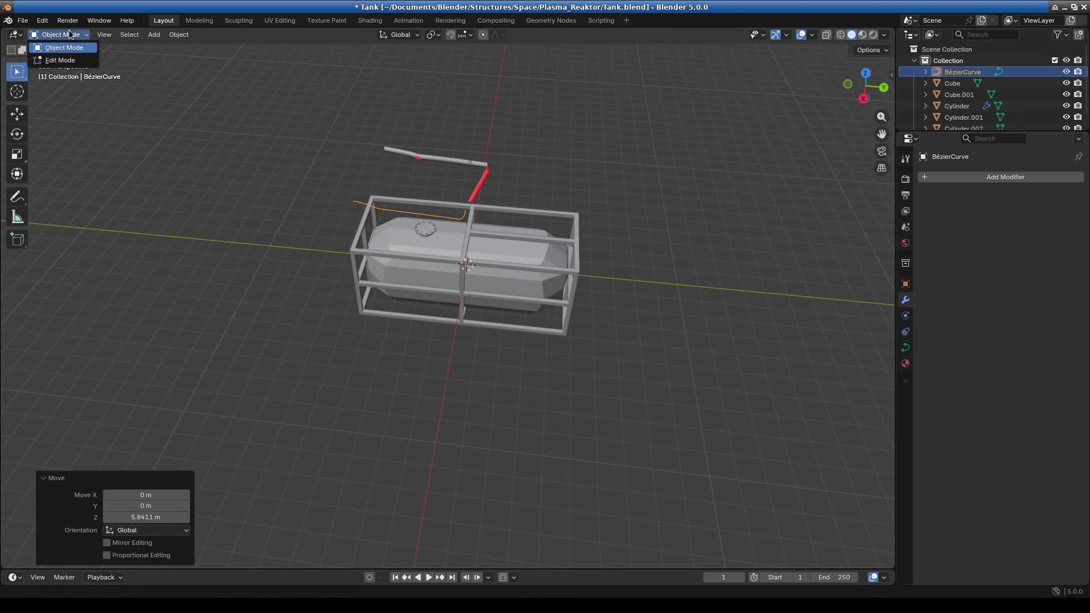
left_click(66, 60)
Clear the pipe curve's location back to the origin, then enter Edit Mode on its points
mouse_move(433, 212)
middle_mouse_down()
mouse_move(600, 249)
mouse_move(470, 164)
mouse_move(601, 265)
middle_mouse_up()
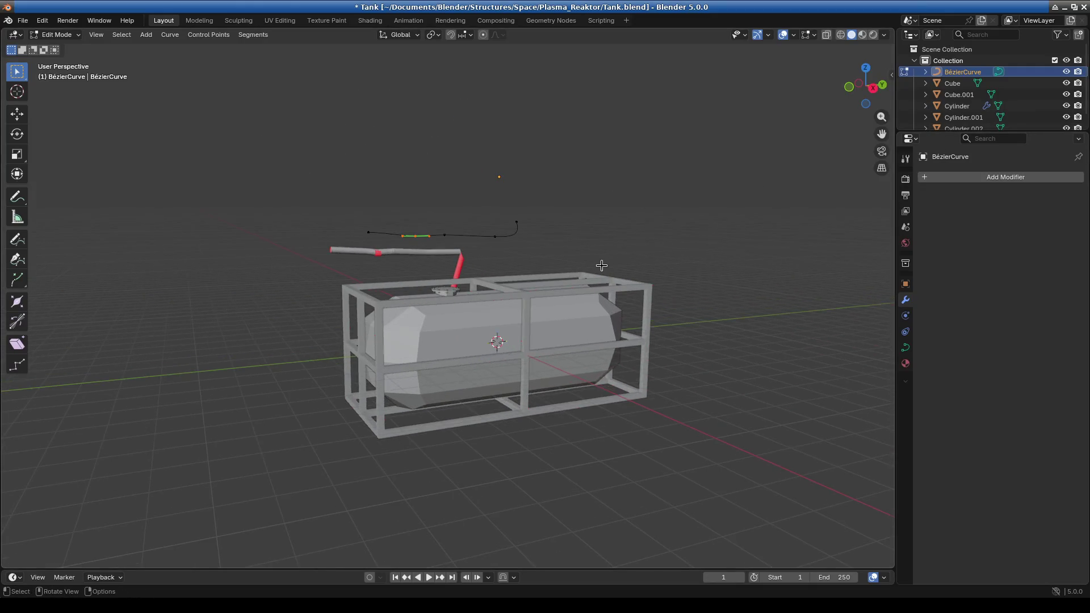
left_click(57, 35)
left_click(62, 49)
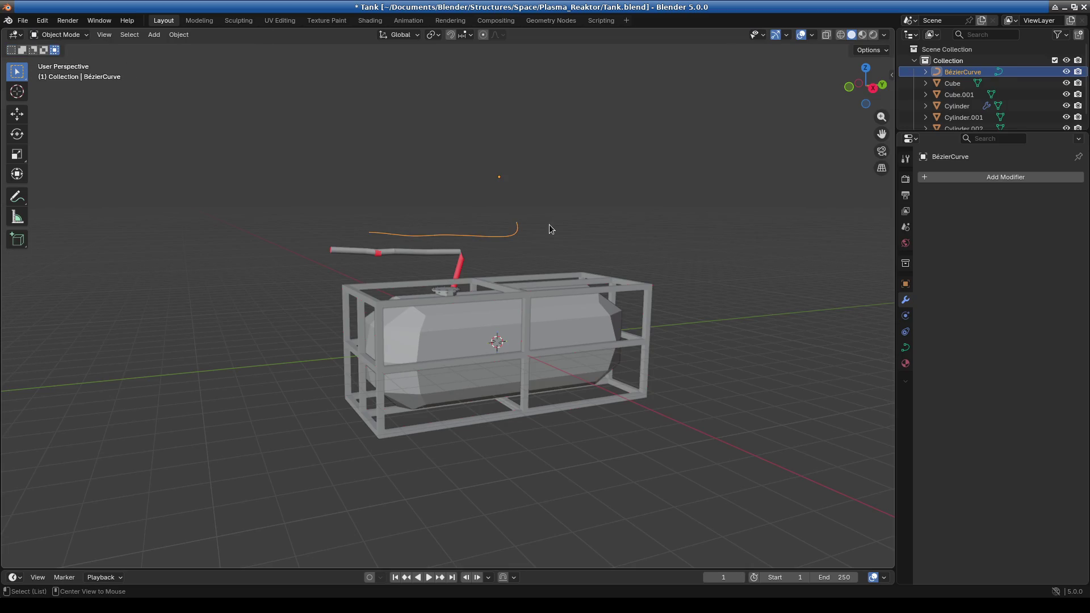
key("alt+g")
scroll(390, 394, "up", 2)
left_click(62, 34)
left_click(64, 57)
Raise the curve's top point and the lower pipe points vertically up to the tank top
middle_click_drag(364, 318, 399, 307)
left_click(536, 410)
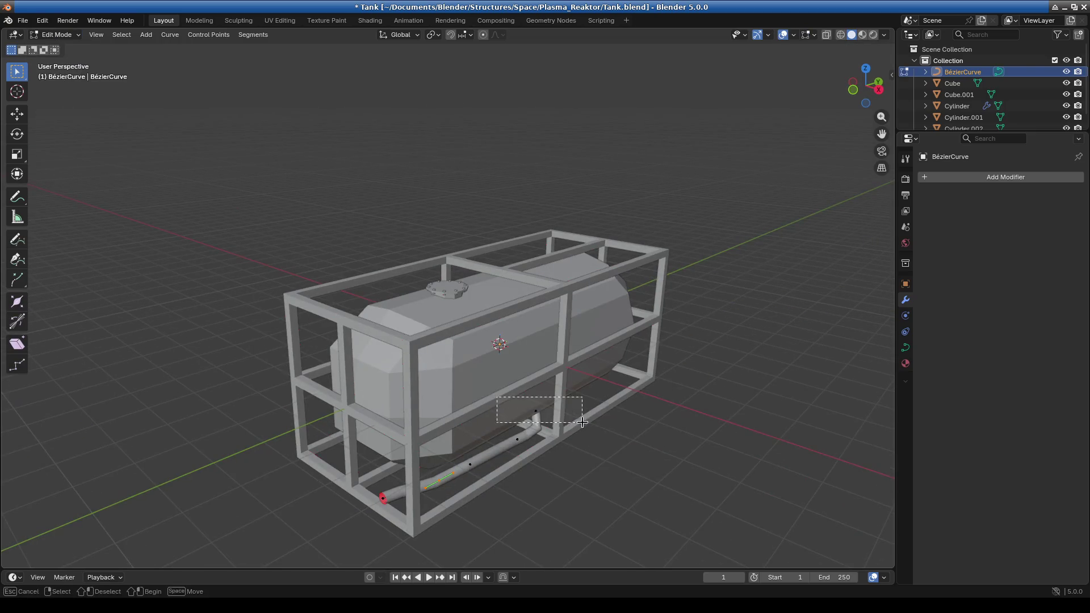
mouse_move(567, 412)
middle_mouse_down()
mouse_move(609, 397)
mouse_move(519, 362)
middle_mouse_up()
key("g")
key("z")
left_click(599, 266)
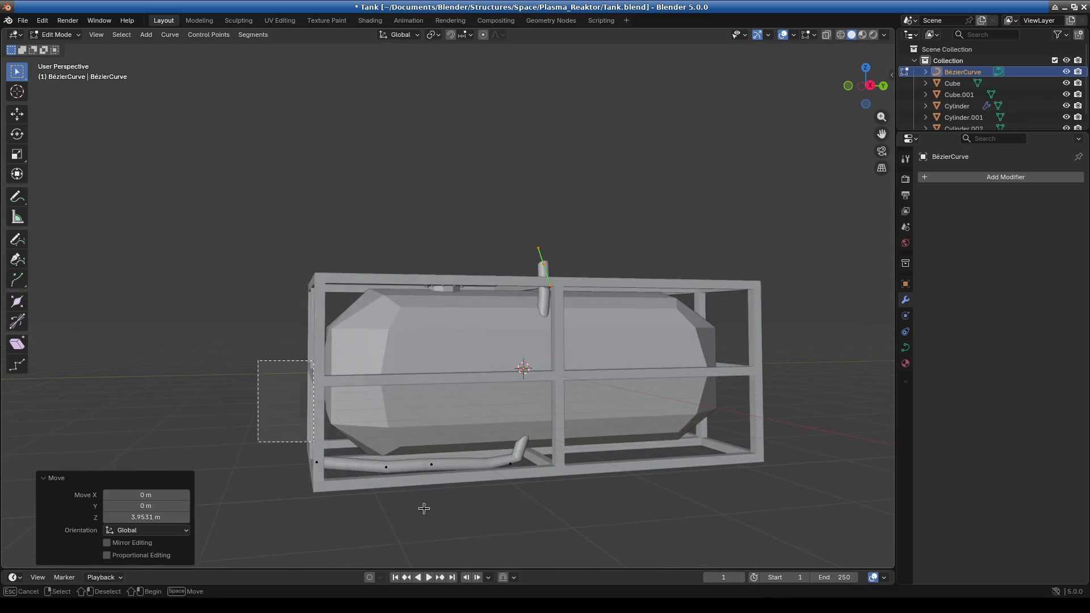
left_click_drag(257, 359, 548, 550)
key("g")
key("z")
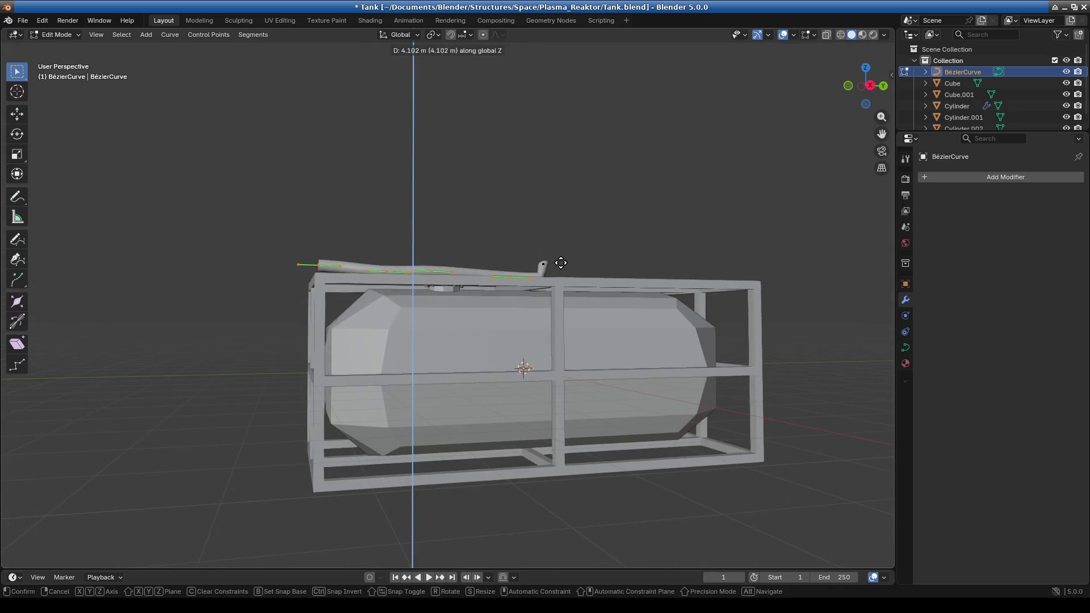
left_click(559, 254)
Reposition two control points so the pipe bends past the flange plate, then return to Object Mode
mouse_move(552, 315)
middle_mouse_down()
mouse_move(578, 309)
mouse_move(446, 323)
middle_mouse_up()
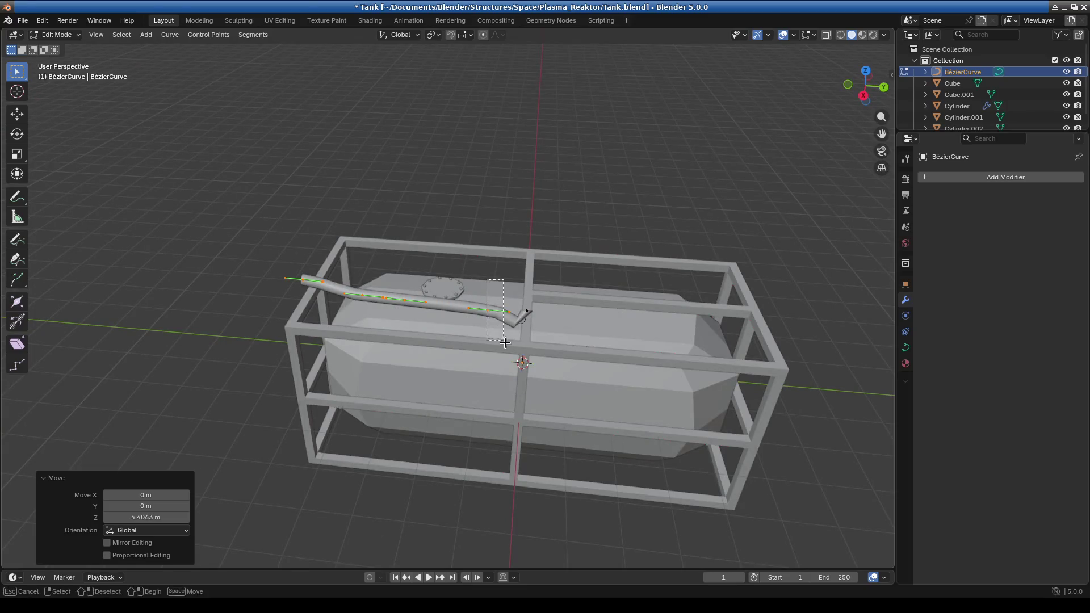
left_click(449, 301)
key("g")
left_click(471, 341)
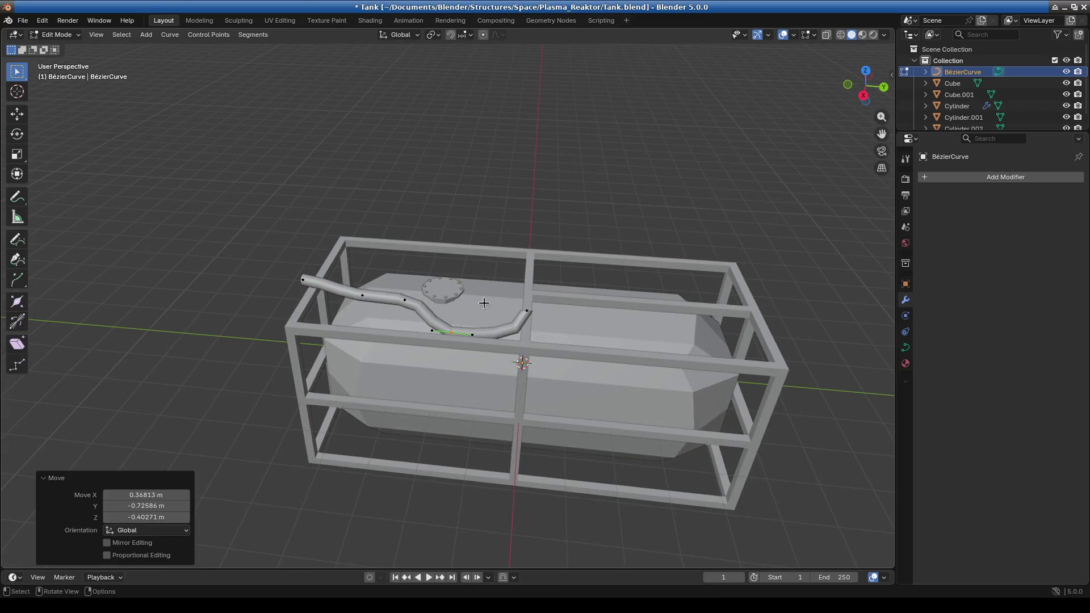
mouse_move(472, 342)
middle_mouse_down()
mouse_move(644, 368)
mouse_move(659, 324)
middle_mouse_up()
key("g")
left_click(612, 322)
left_click(74, 38)
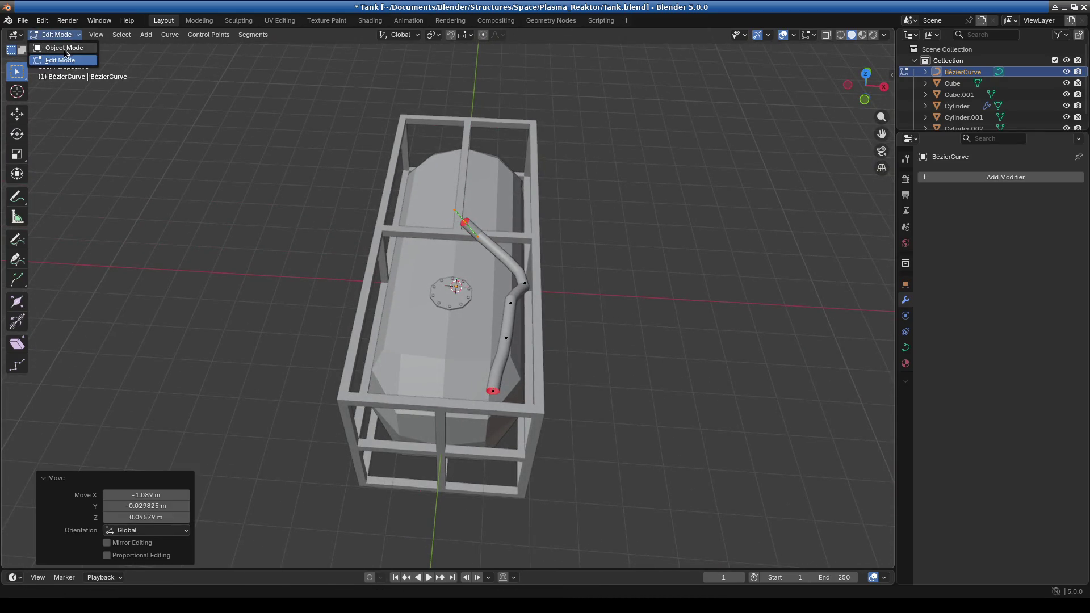
left_click(54, 46)
middle_click_drag(529, 304, 884, 143)
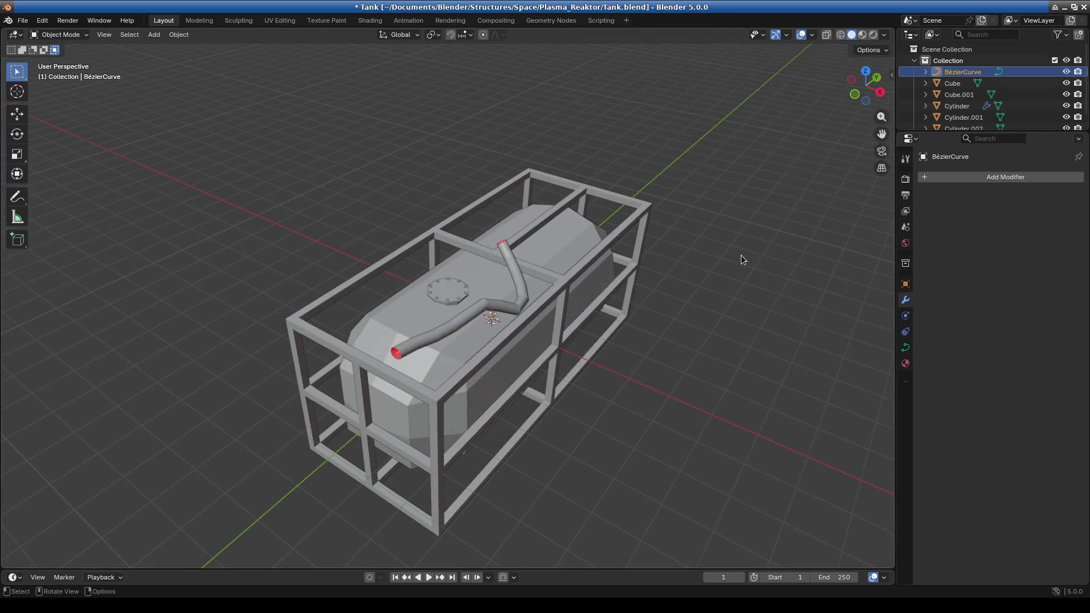
key("a")
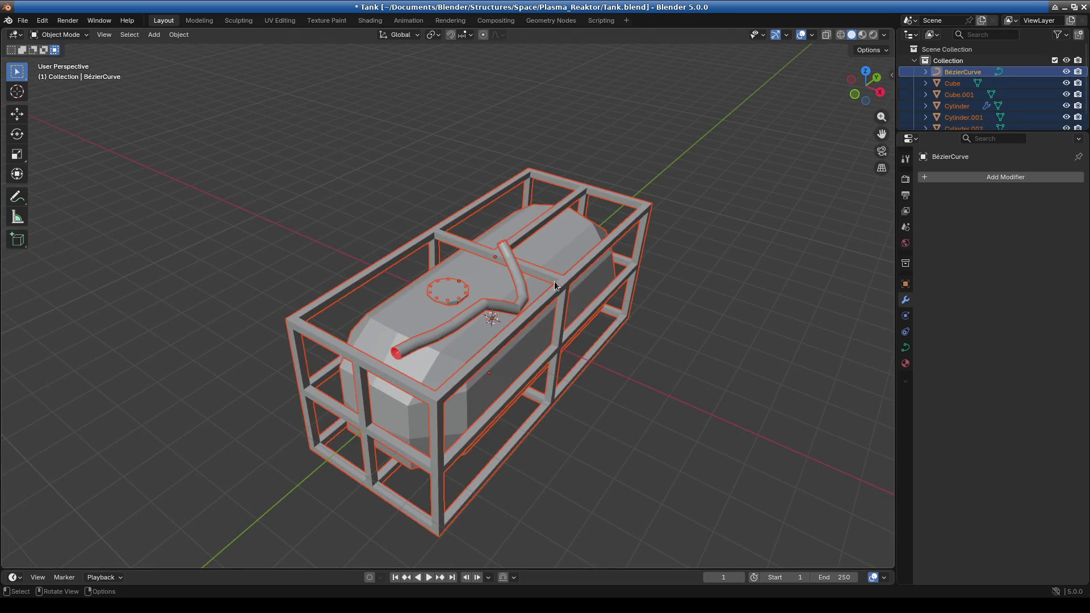
left_click(516, 278)
key("g")
key("z")
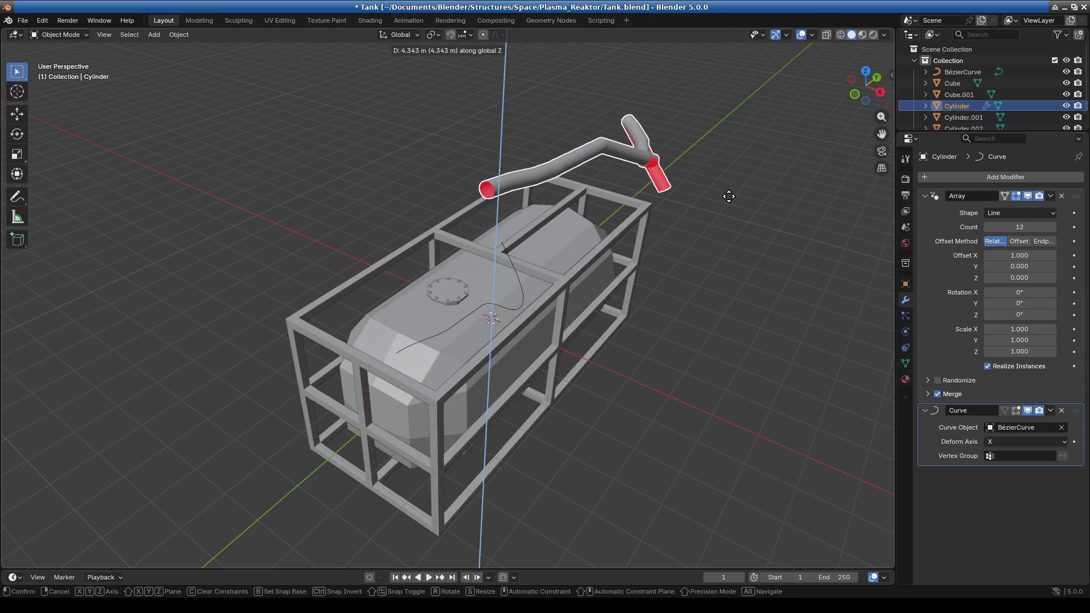
key("Escape")
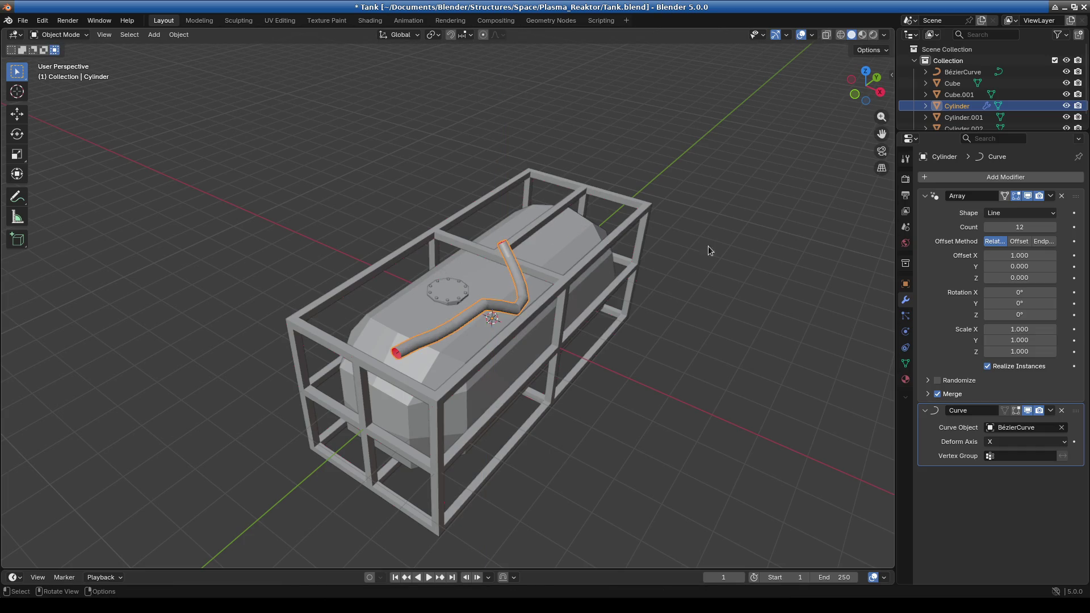
left_click(961, 72)
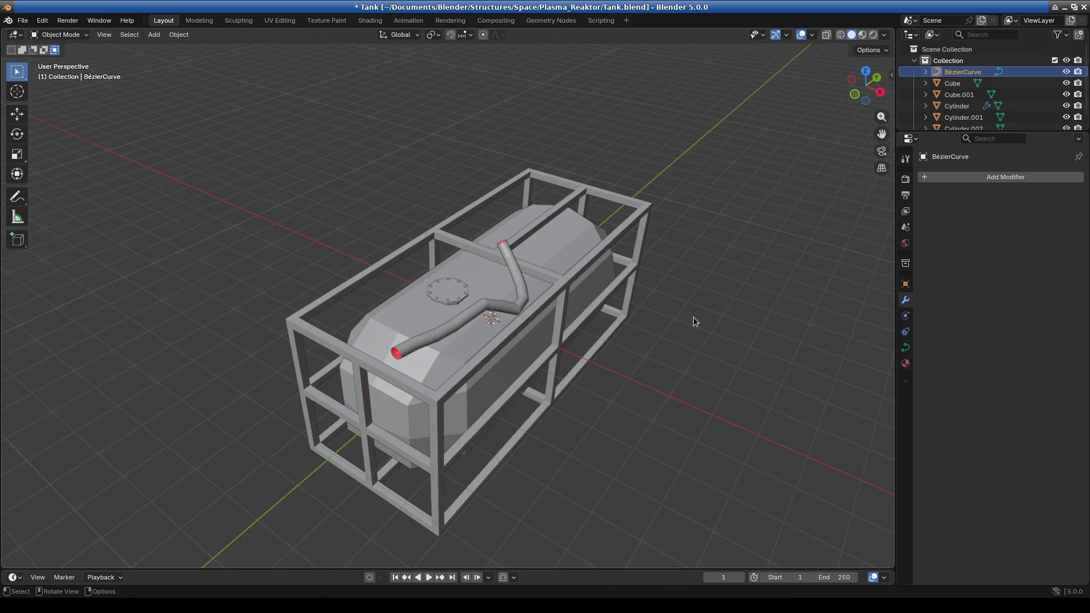
key("g")
key("z")
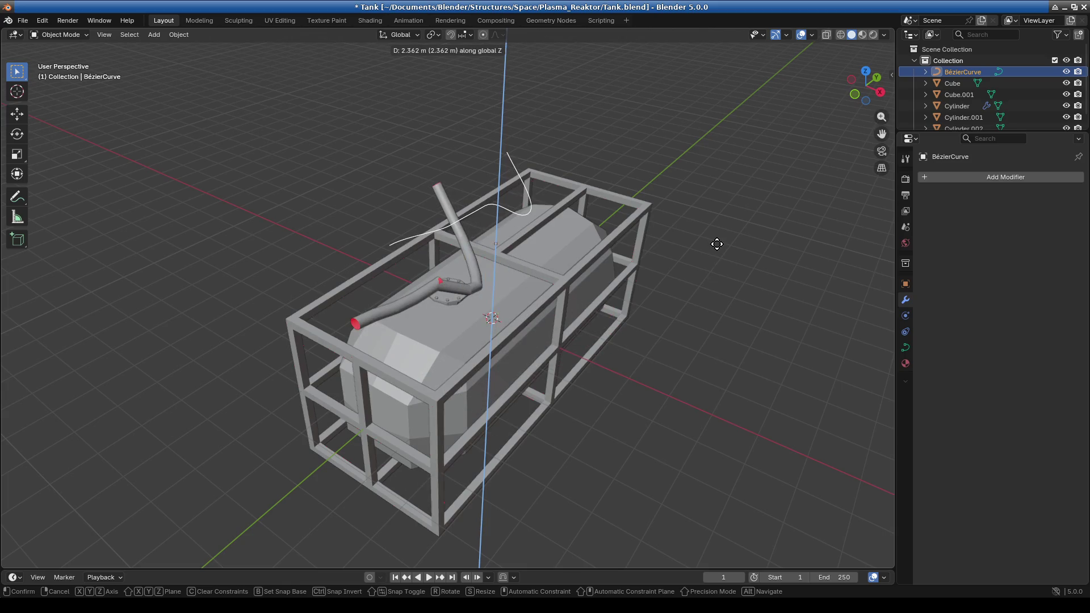
key("Escape")
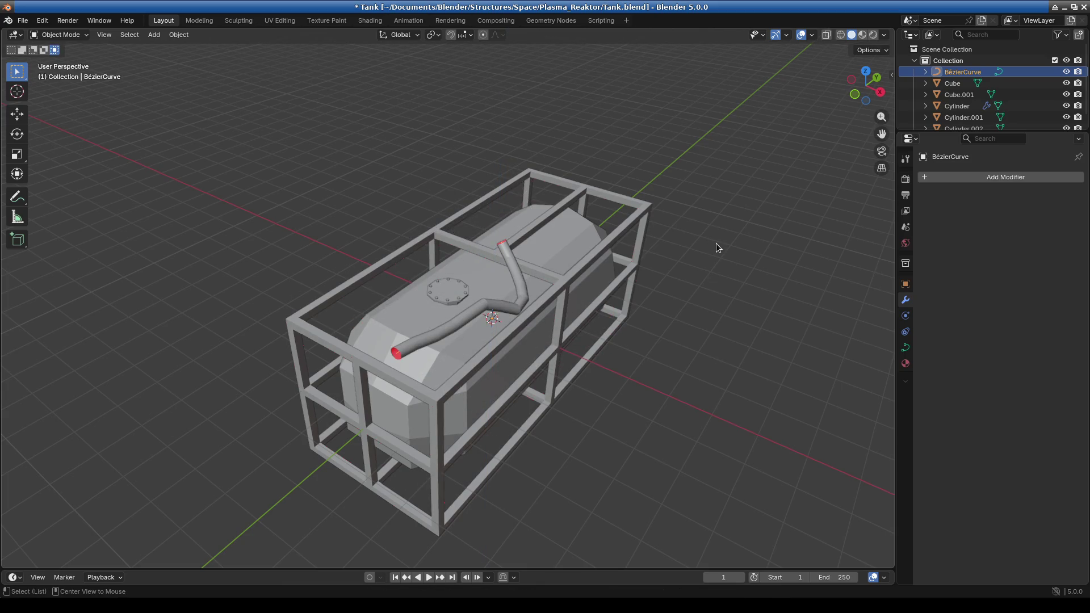
key("alt+r")
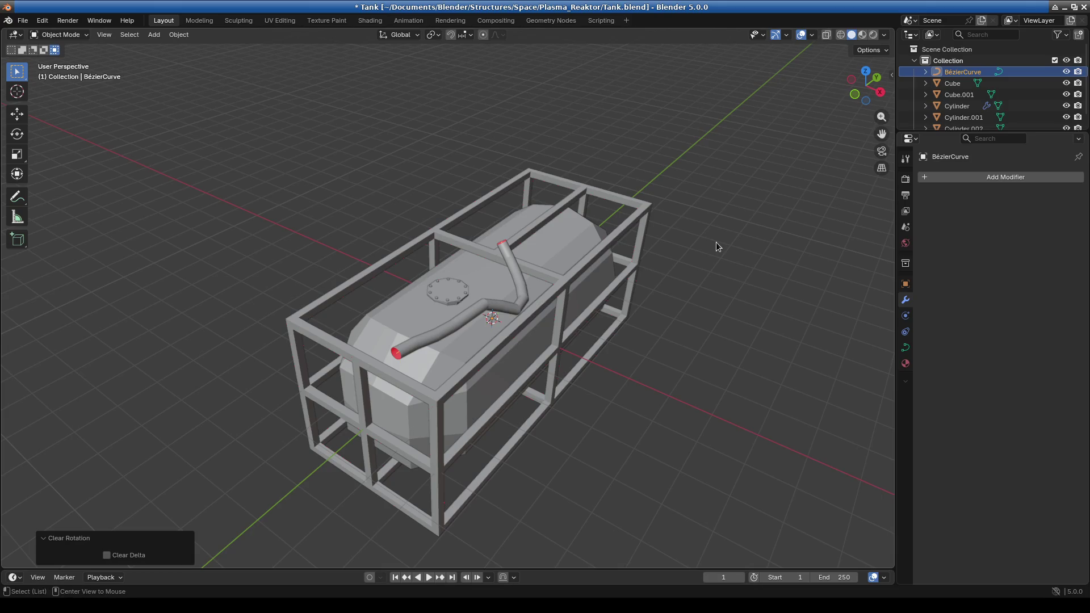
left_click(717, 242)
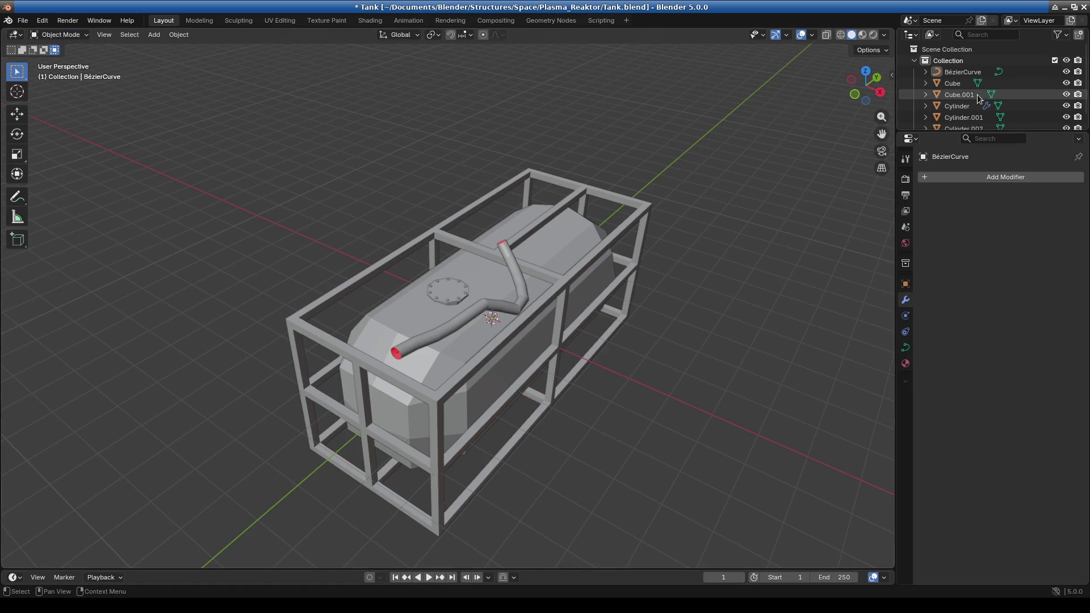
left_click(966, 70)
mouse_move(656, 298)
middle_mouse_down()
mouse_move(521, 306)
mouse_move(423, 345)
middle_mouse_up()
left_click(65, 35)
Enter Edit Mode on the curve and inspect the pipe from the front and right-side views
left_click(59, 61)
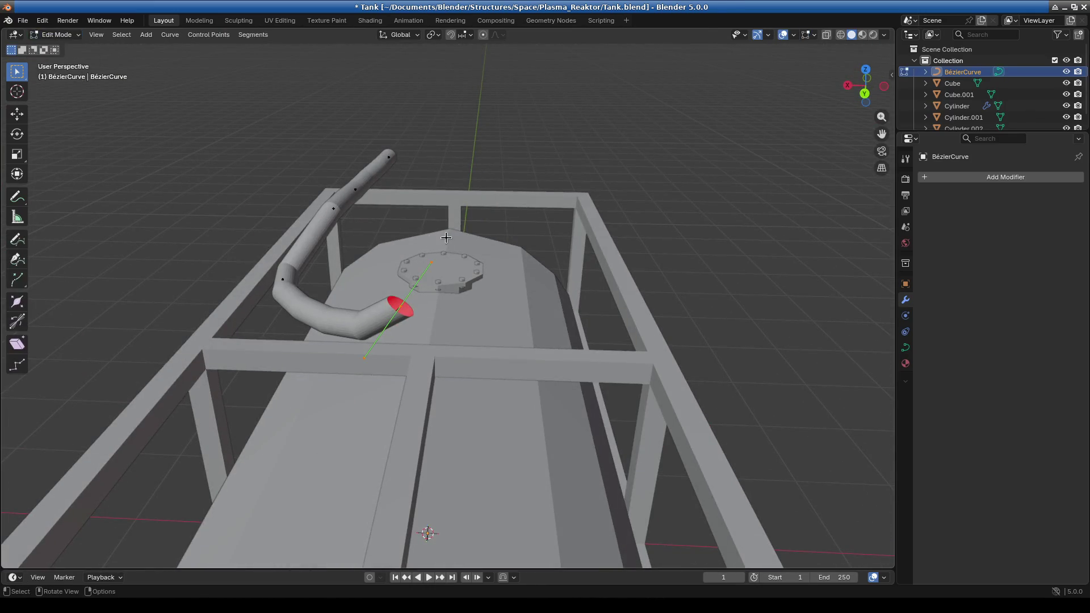
mouse_move(445, 313)
middle_mouse_down()
mouse_move(644, 310)
mouse_move(606, 308)
middle_mouse_up()
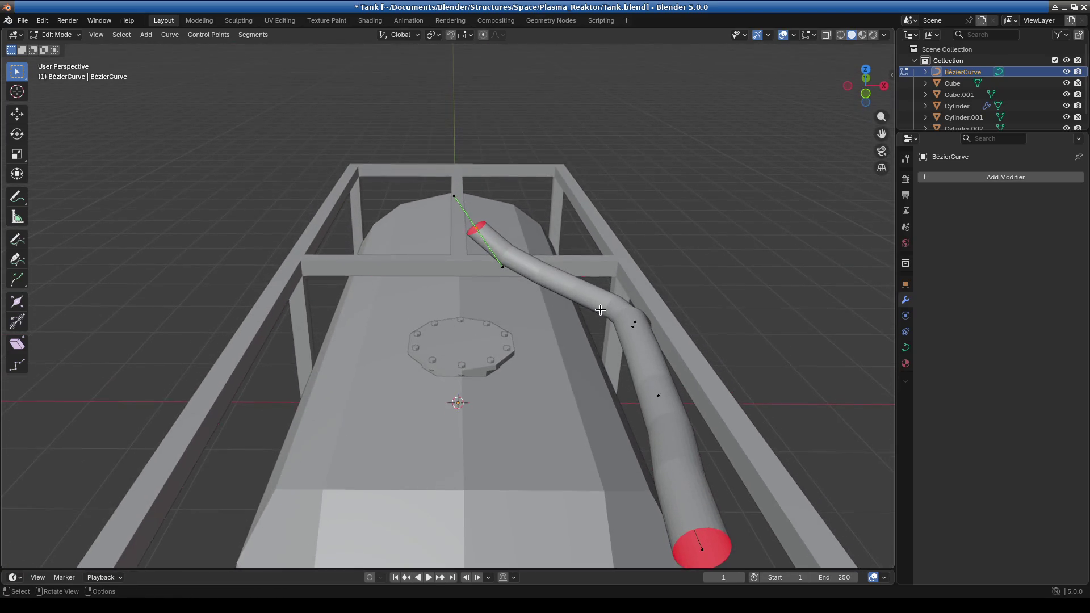
key("KP_1")
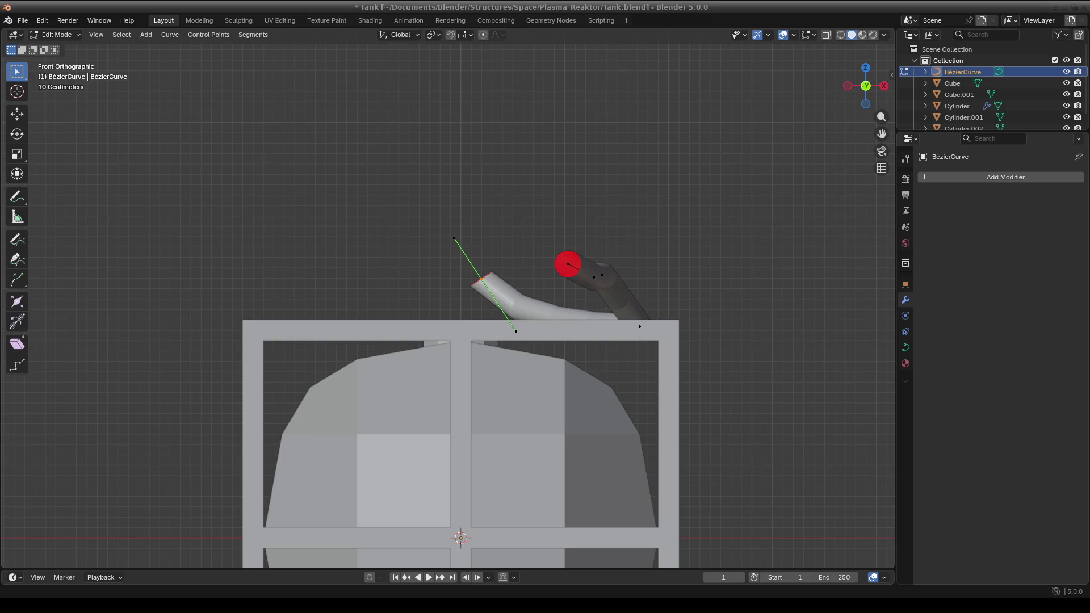
middle_click_drag(551, 337, 425, 268)
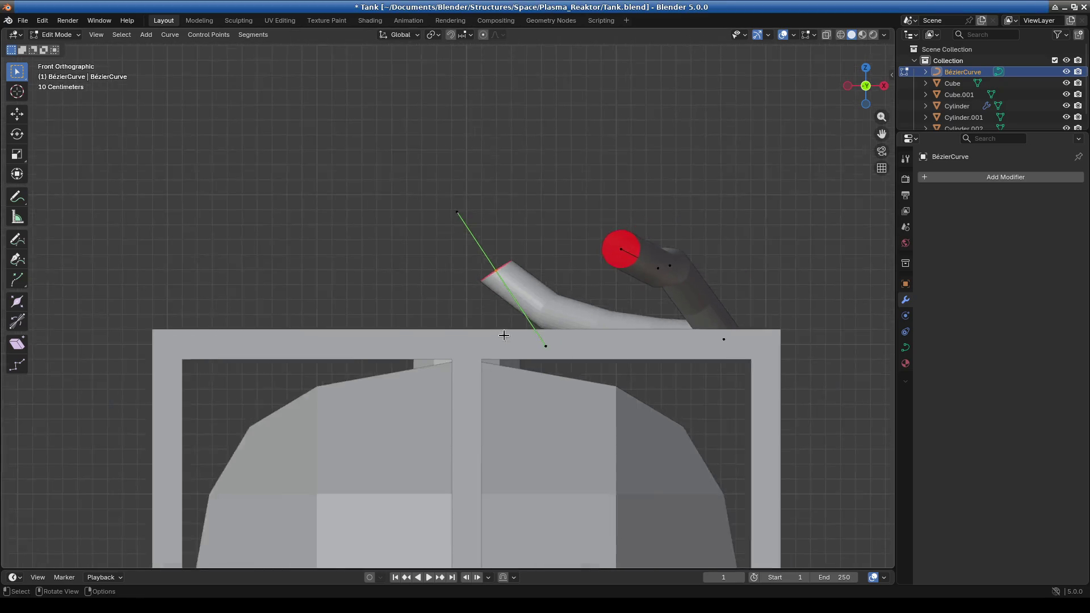
key("KP_3")
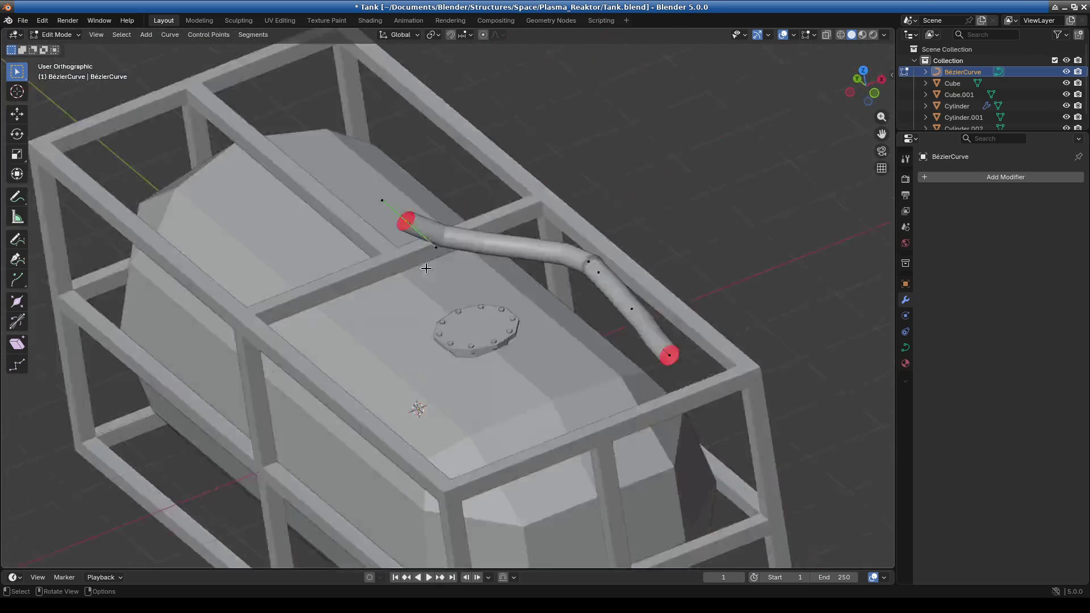
Shift the pipe's end point left and down, about -0.149 m X and -0.108 m Z
middle_click_drag(750, 230, 667, 237, "shift")
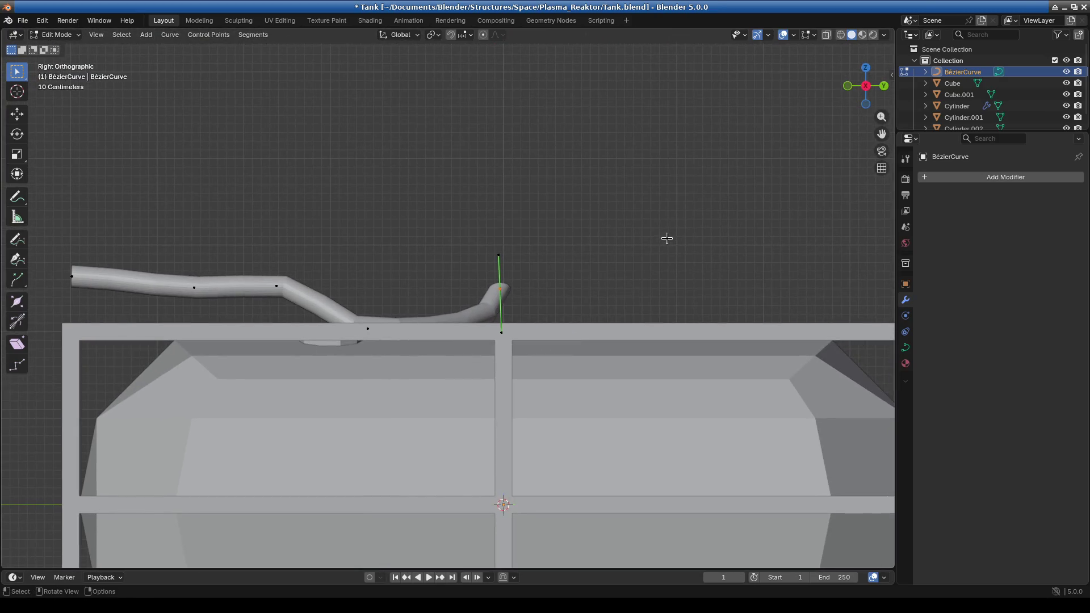
key("g")
left_click(623, 235)
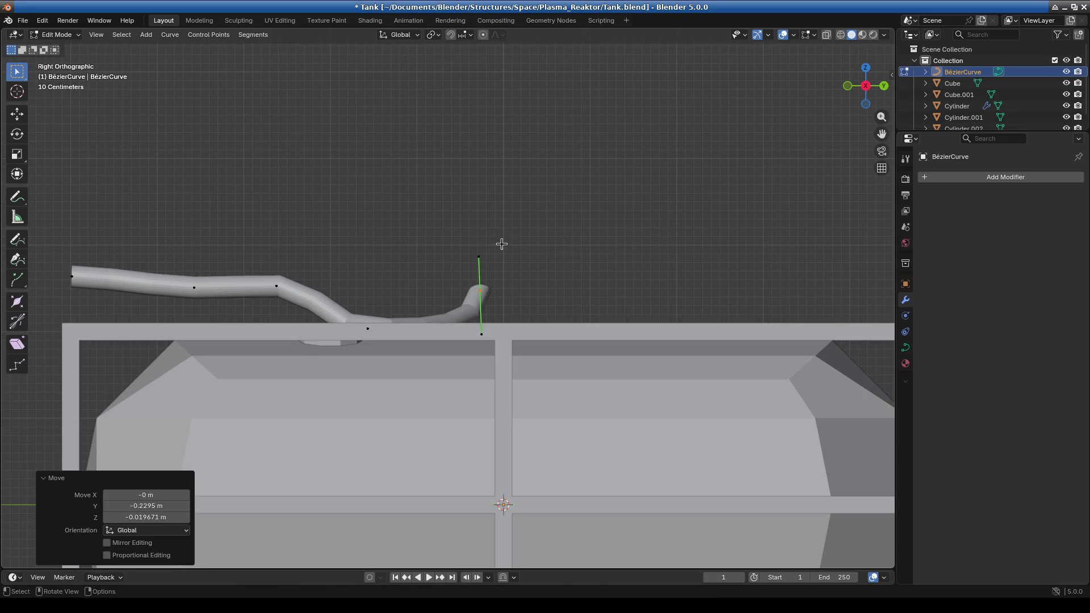
key("g")
left_click(638, 247)
mouse_move(638, 248)
middle_mouse_down()
mouse_move(655, 278)
mouse_move(703, 283)
middle_mouse_up()
key("KP_1")
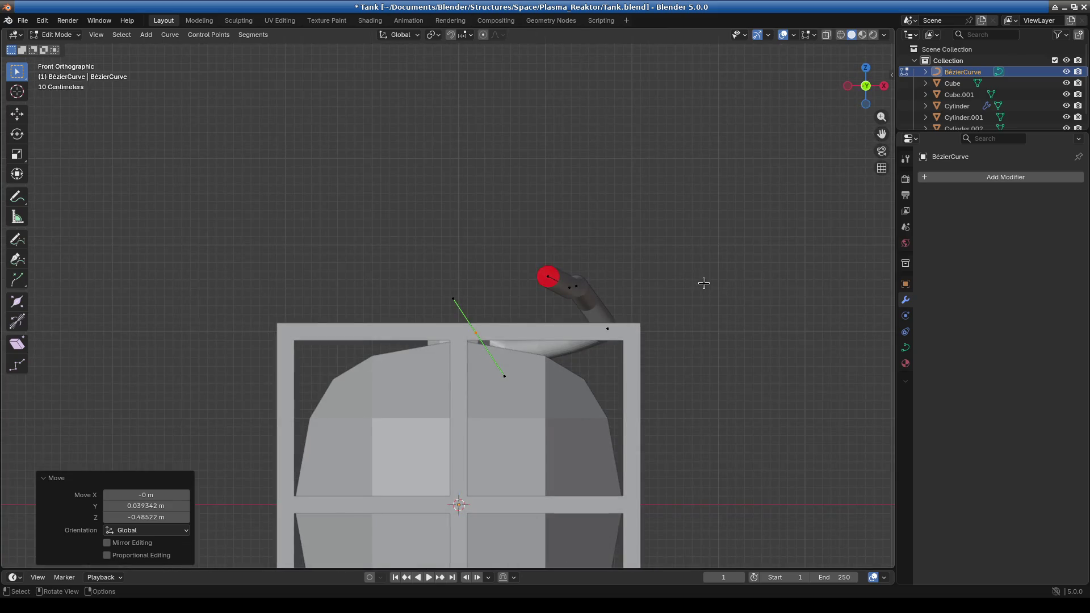
Move the curve's upper handle and the top-right points down-right to angle the pipe end
left_click_drag(413, 263, 477, 338)
key("g")
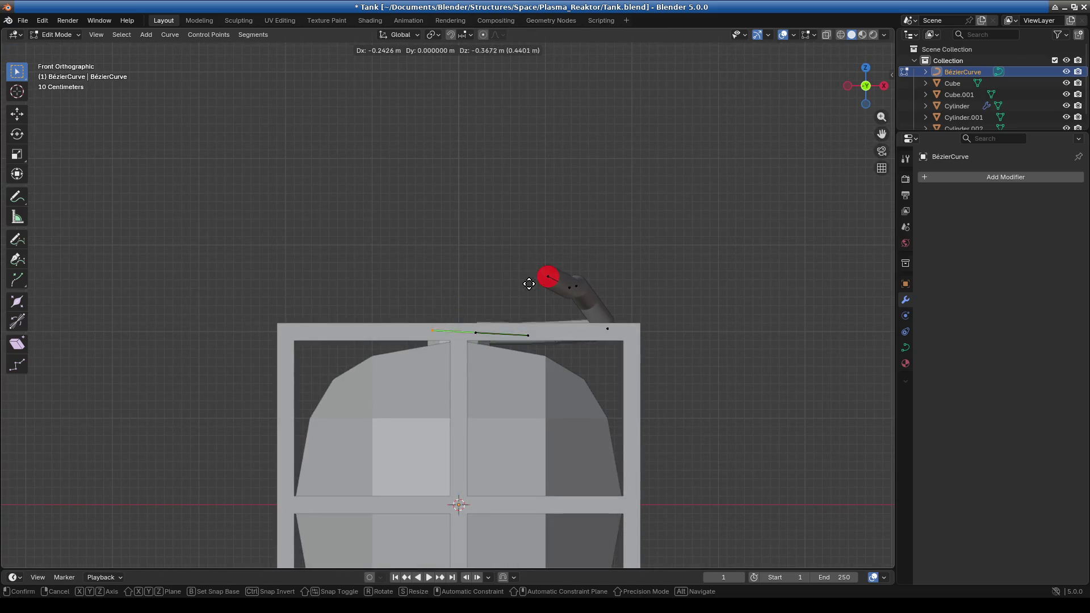
left_click(559, 338)
left_click_drag(531, 236, 663, 357)
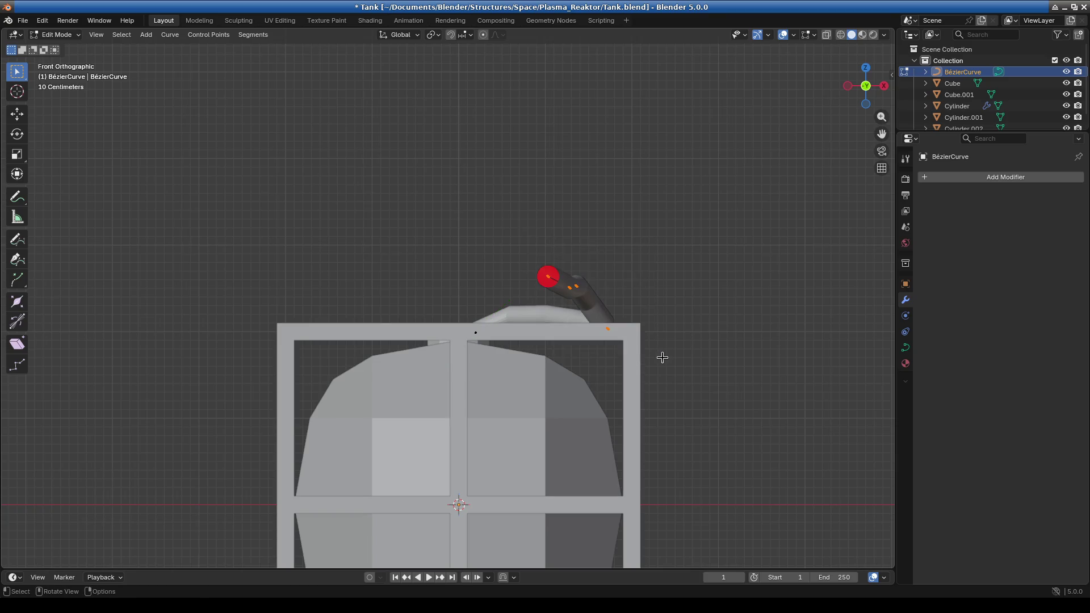
key("g")
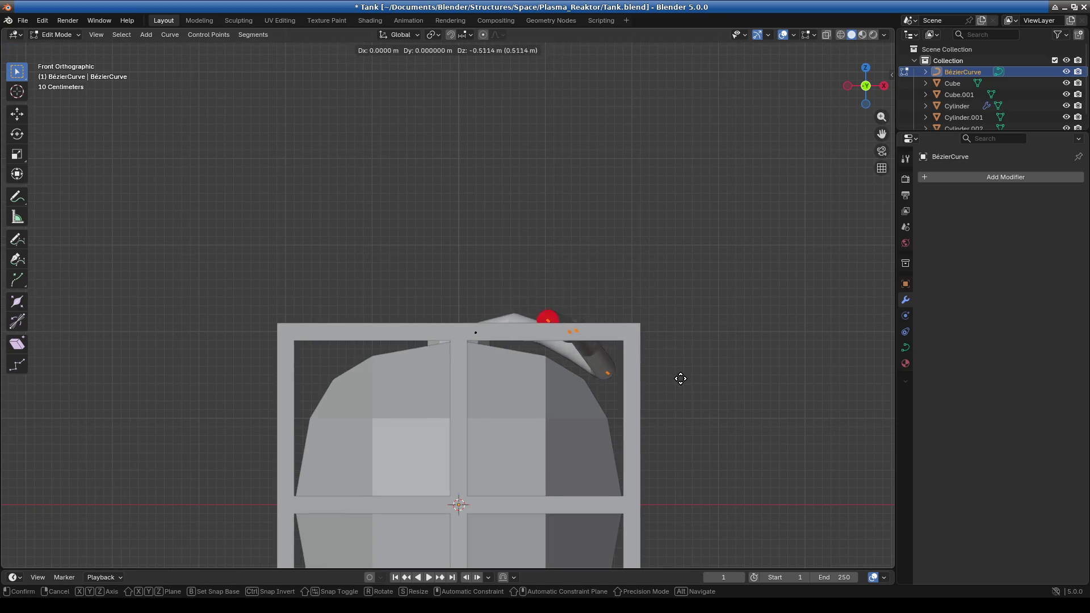
left_click(689, 396)
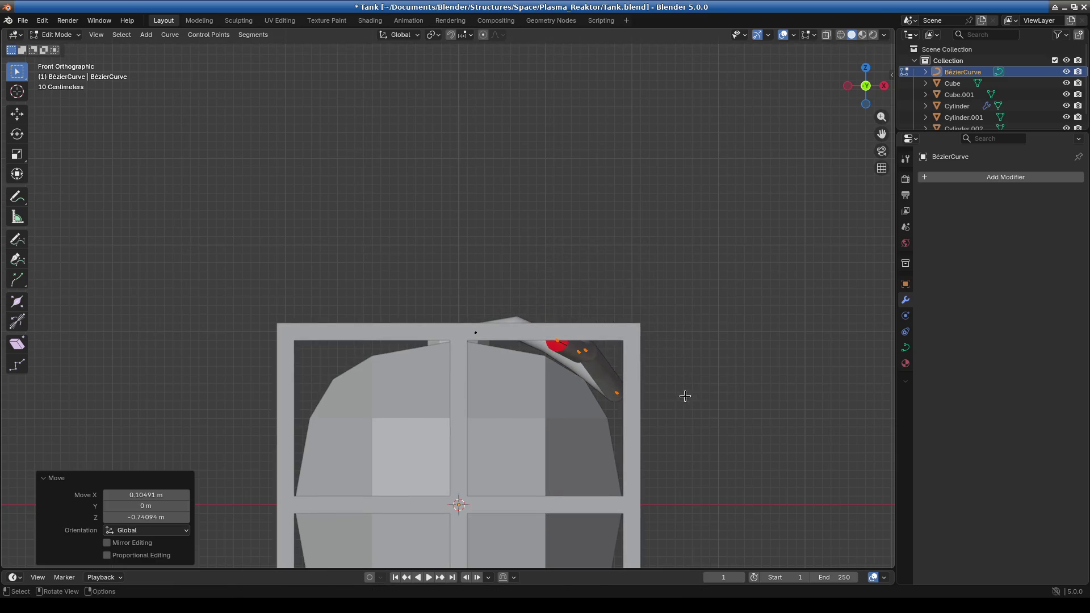
Tilt the top handle of the pipe's upper end point so the pipe rises above the tank
left_click(473, 334)
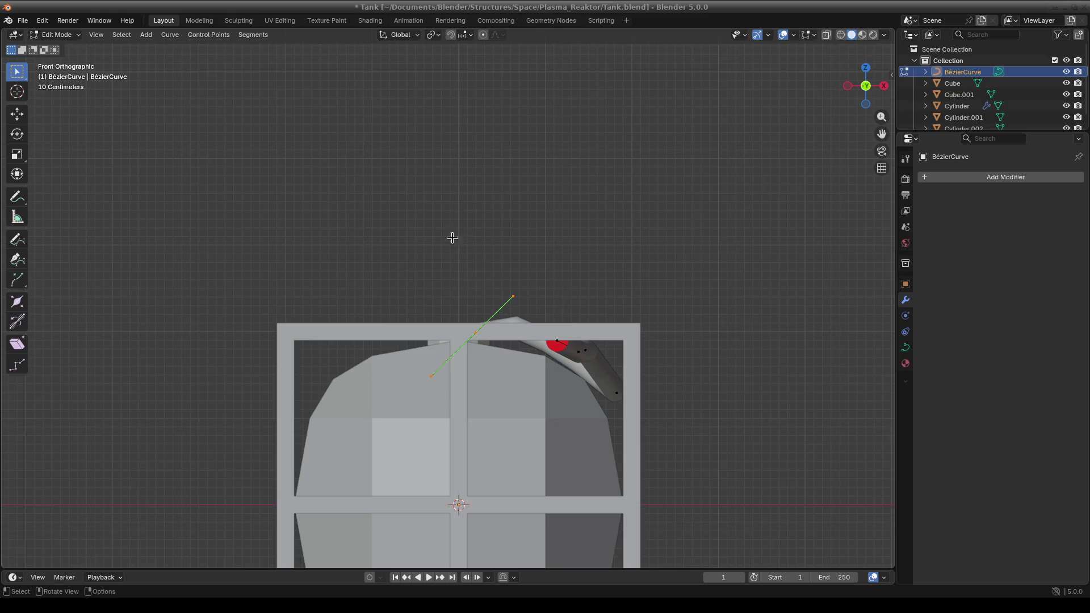
middle_click_drag(453, 236, 463, 298)
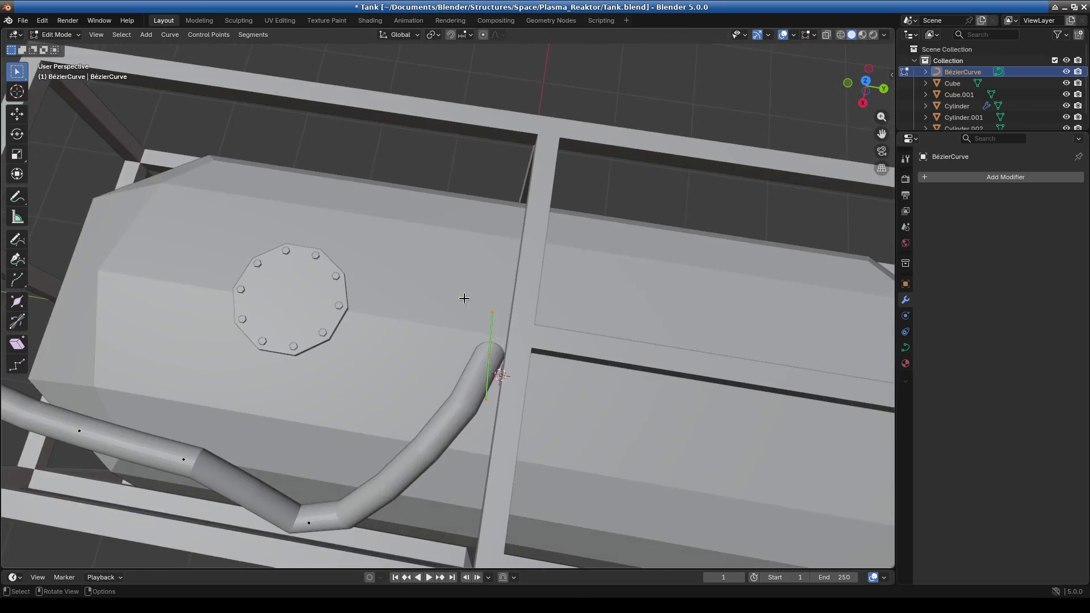
middle_click_drag(561, 387, 608, 358)
key("KP_1")
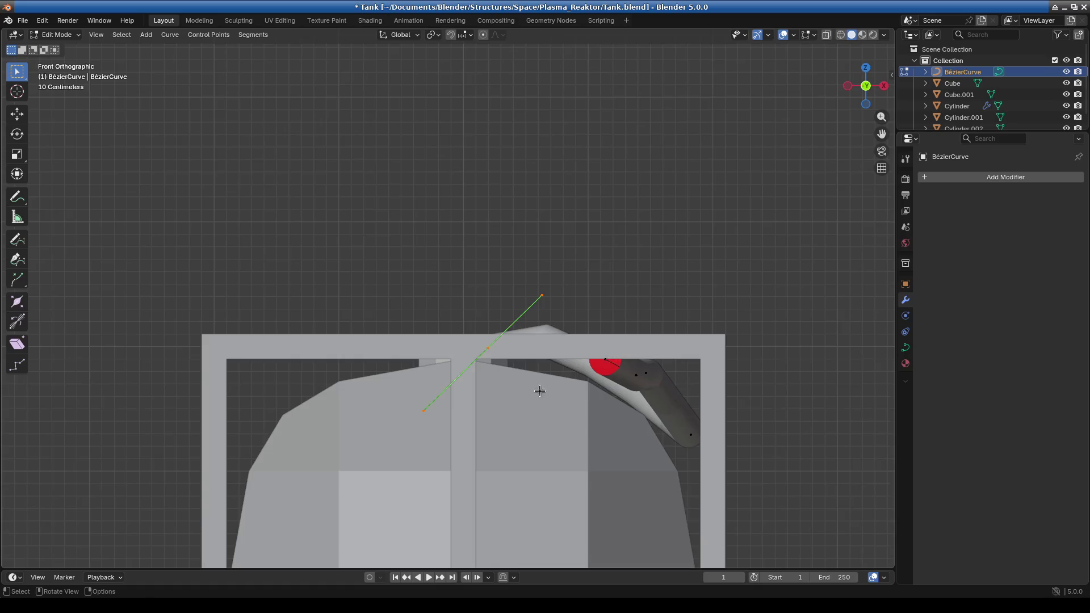
scroll(562, 378, "up", 3)
left_click(602, 359)
key("g")
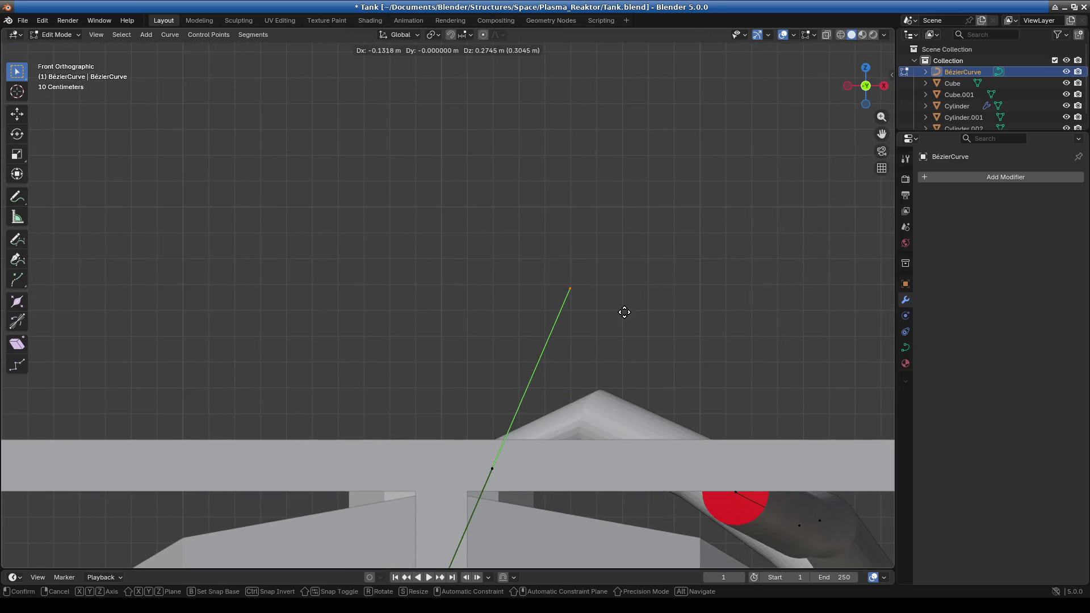
left_click(601, 301)
mouse_move(600, 301)
middle_mouse_down()
mouse_move(491, 342)
mouse_move(270, 215)
middle_mouse_up()
key("g")
left_click(491, 342)
Return to Object Mode and add an eight-sided cylinder mesh
left_click(57, 35)
left_click(59, 45)
left_click(153, 36)
mouse_move(184, 52)
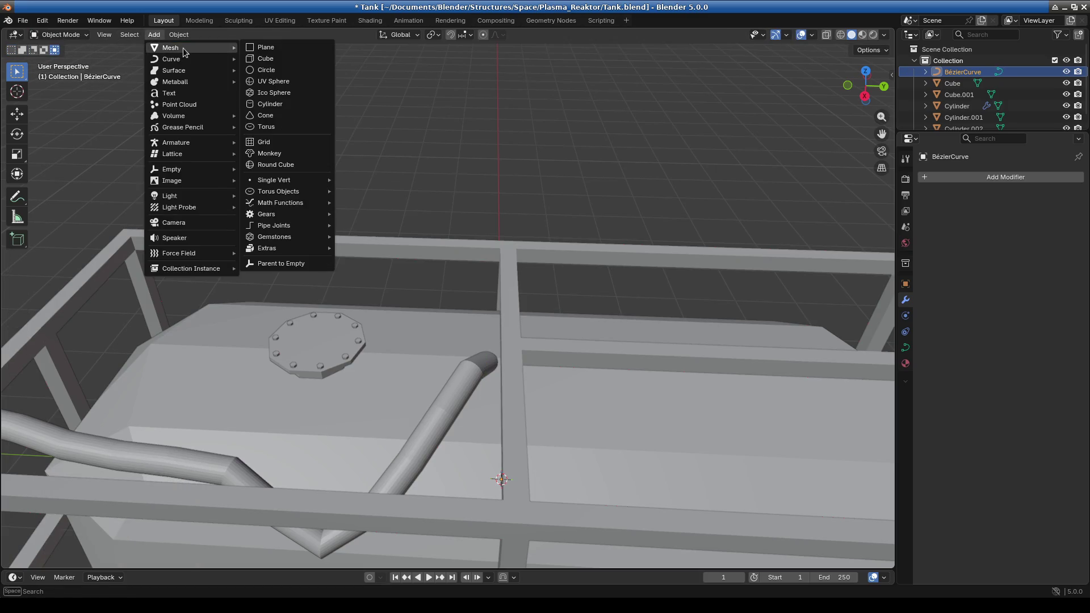
left_click(293, 102)
Raise the new cylinder straight up along Z above the tank
mouse_move(382, 285)
middle_mouse_down()
mouse_move(438, 268)
mouse_move(267, 413)
middle_mouse_up()
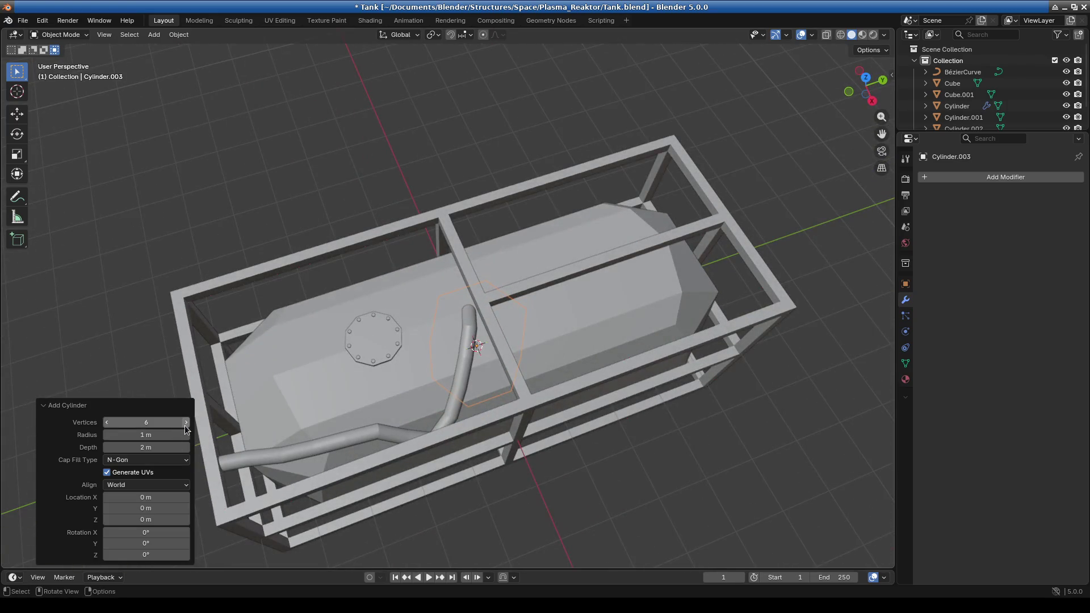
mouse_move(584, 424)
middle_mouse_down()
mouse_move(517, 413)
mouse_move(533, 404)
middle_mouse_up()
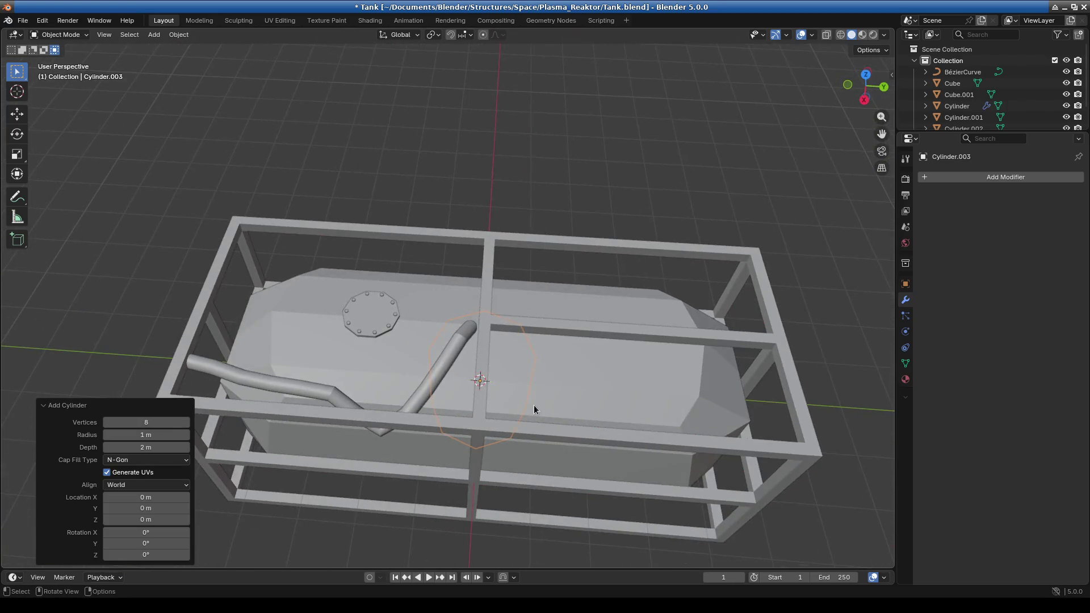
key("KP_3")
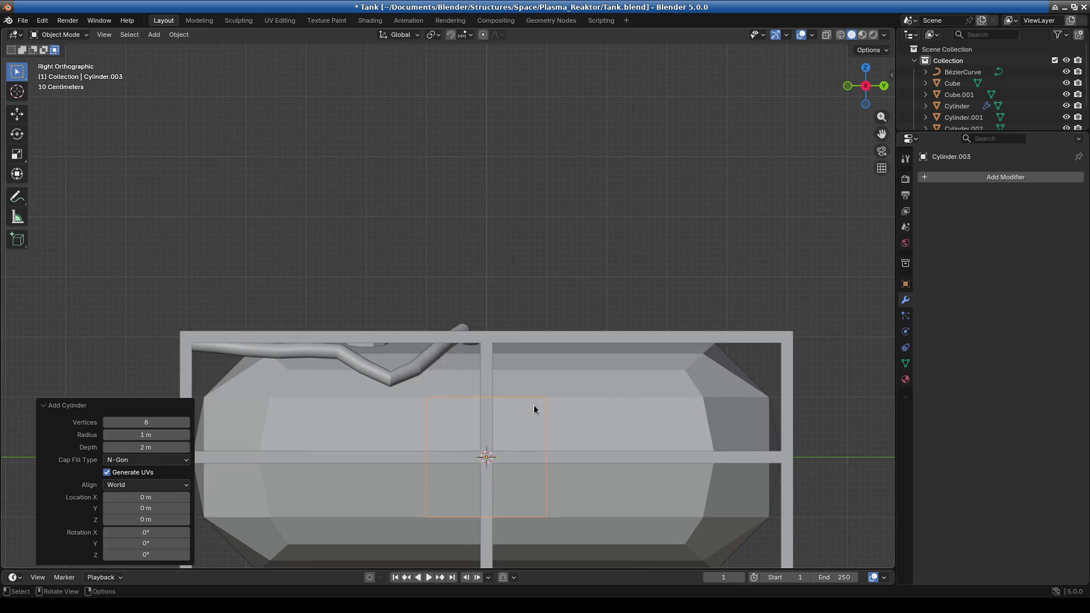
scroll(534, 404, "up", 1)
key("g")
key("Escape")
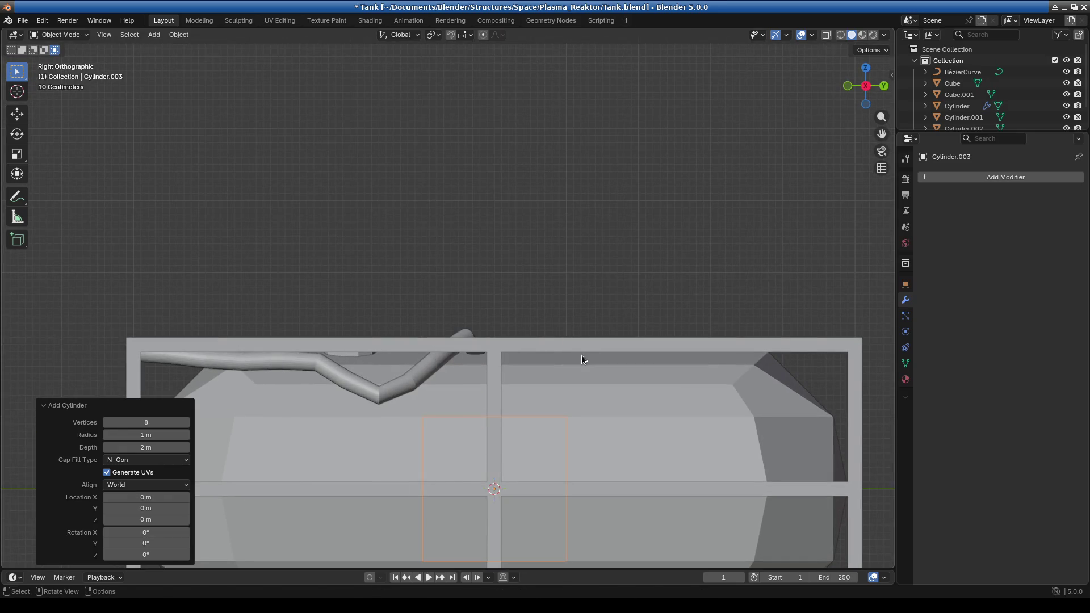
key("g")
key("z")
left_click(571, 128)
mouse_move(592, 229)
middle_mouse_down()
mouse_move(588, 277)
mouse_move(578, 240)
middle_mouse_up()
Enter the cylinder's Edit Mode, deselect its faces, and go back to Object Mode
left_click(67, 38)
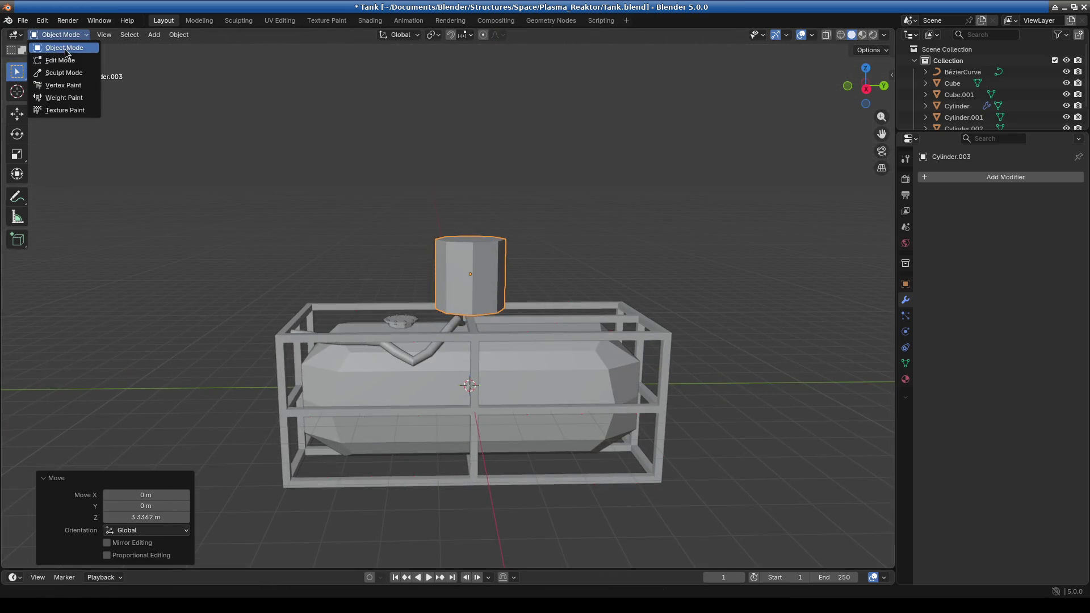
left_click(54, 59)
mouse_move(607, 347)
middle_mouse_down()
mouse_move(609, 404)
mouse_move(681, 346)
middle_mouse_up()
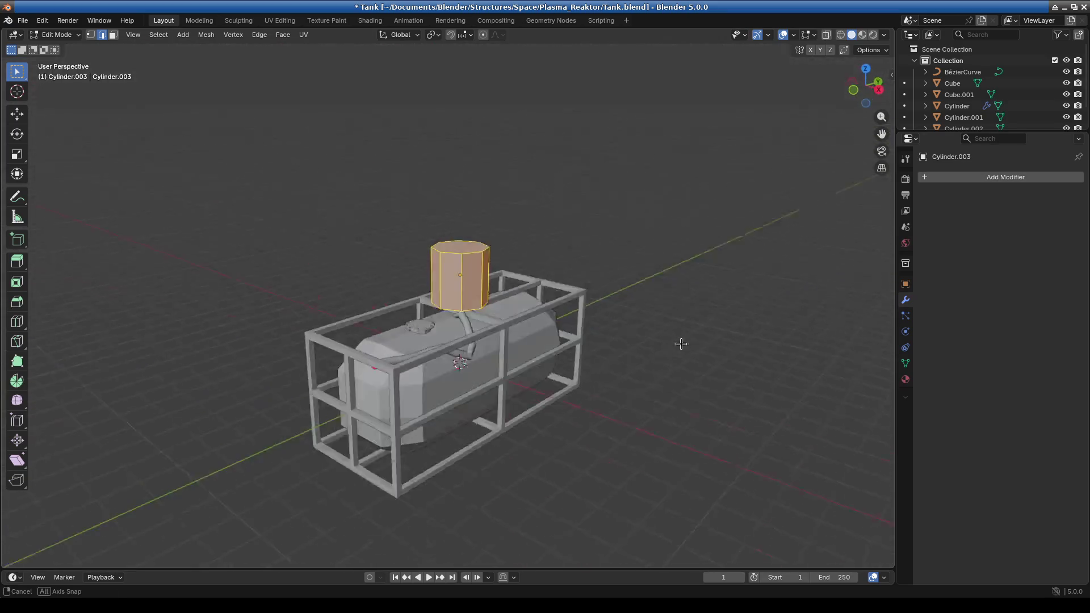
scroll(428, 393, "up", 5)
left_click(374, 361)
left_click(57, 35)
left_click(62, 59)
left_click(60, 38)
left_click(60, 48)
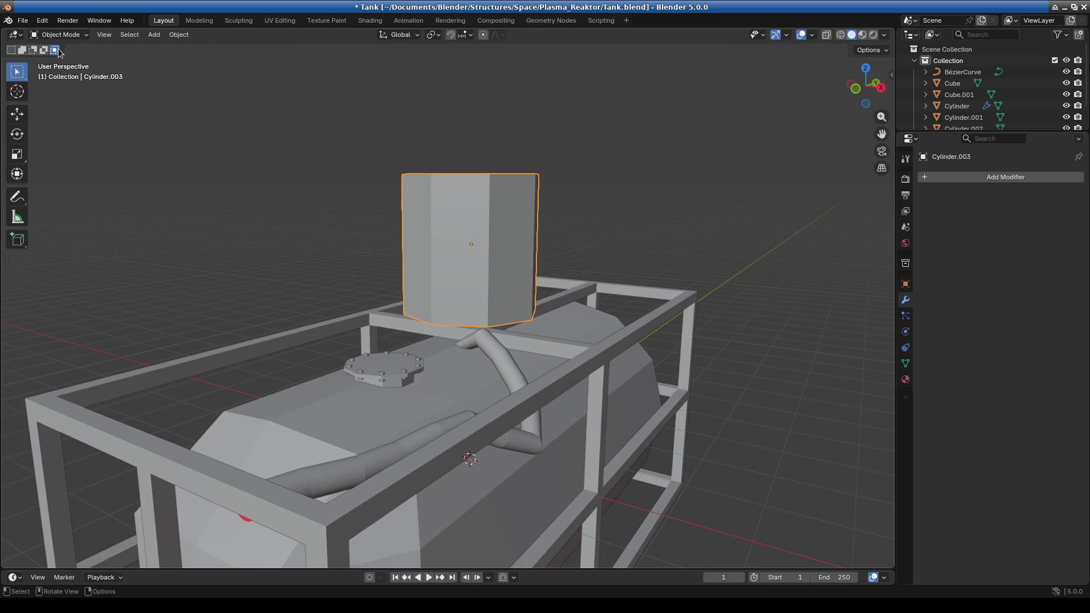
Undo a stray flange-plate duplicate and delete the trial eight-sided cylinder
left_click(385, 364)
key("shift+d")
key("Escape")
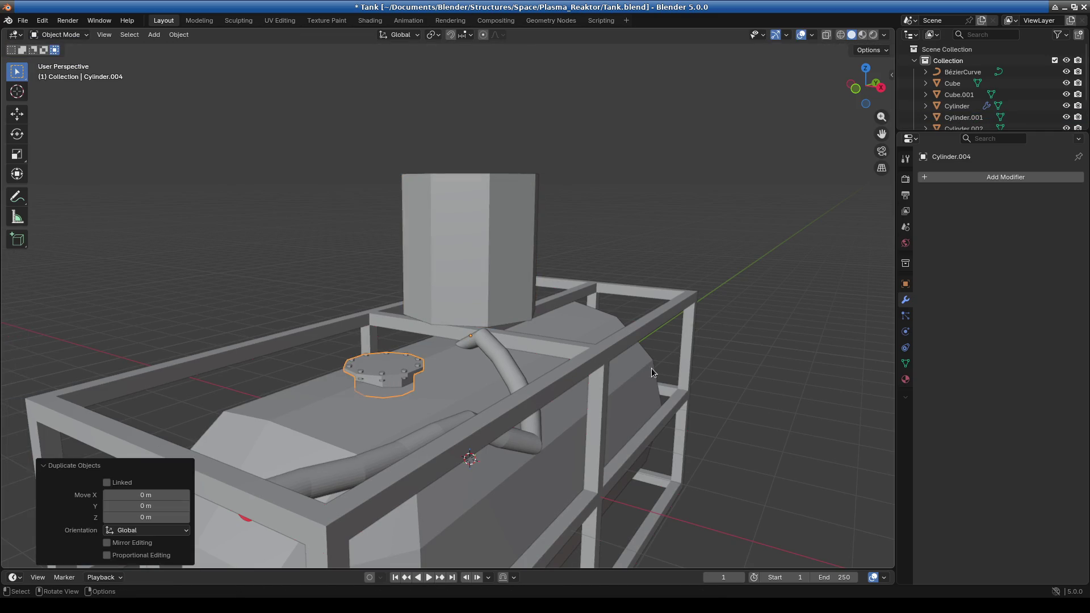
key("KP_7")
key("ctrl+z")
key("ctrl+z")
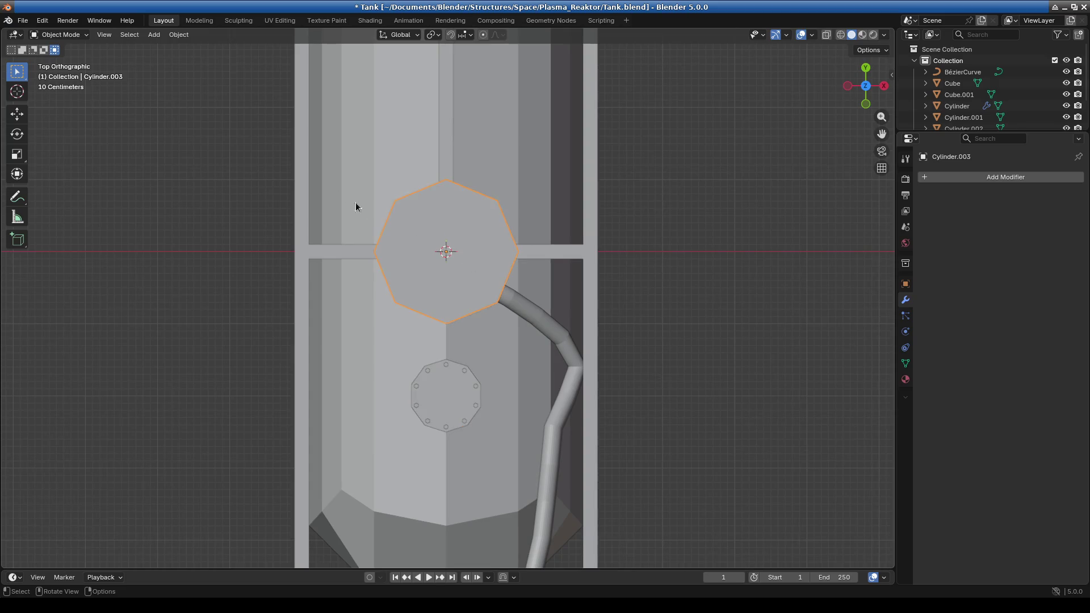
key("Delete")
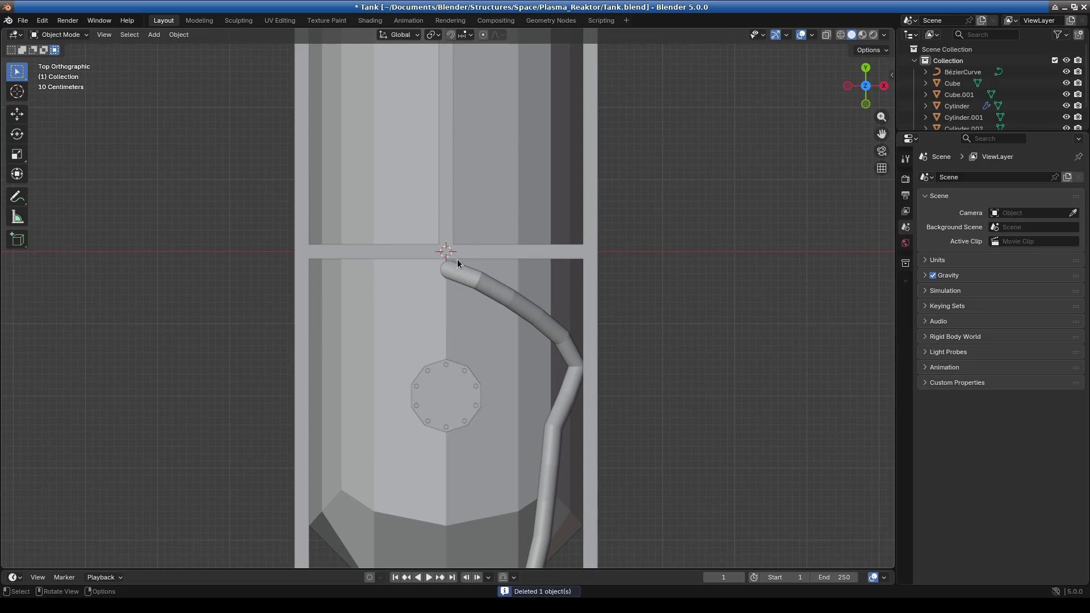
Move the octagonal collar along Y and scale it down to 0.476
left_click(446, 390)
key("g")
key("x")
key("y")
left_click(576, 255)
key("s")
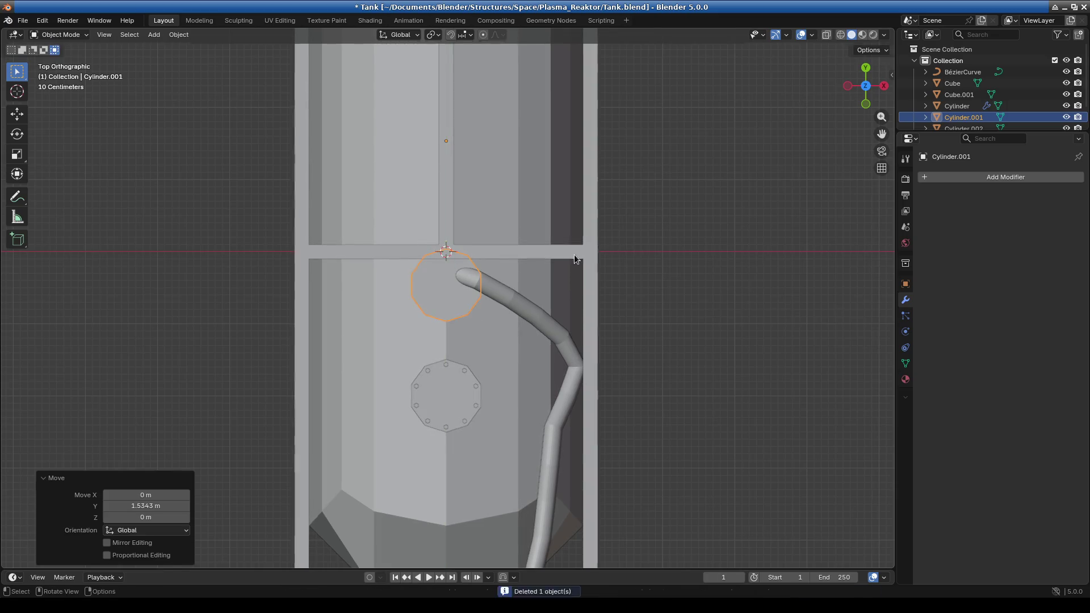
left_click(554, 287)
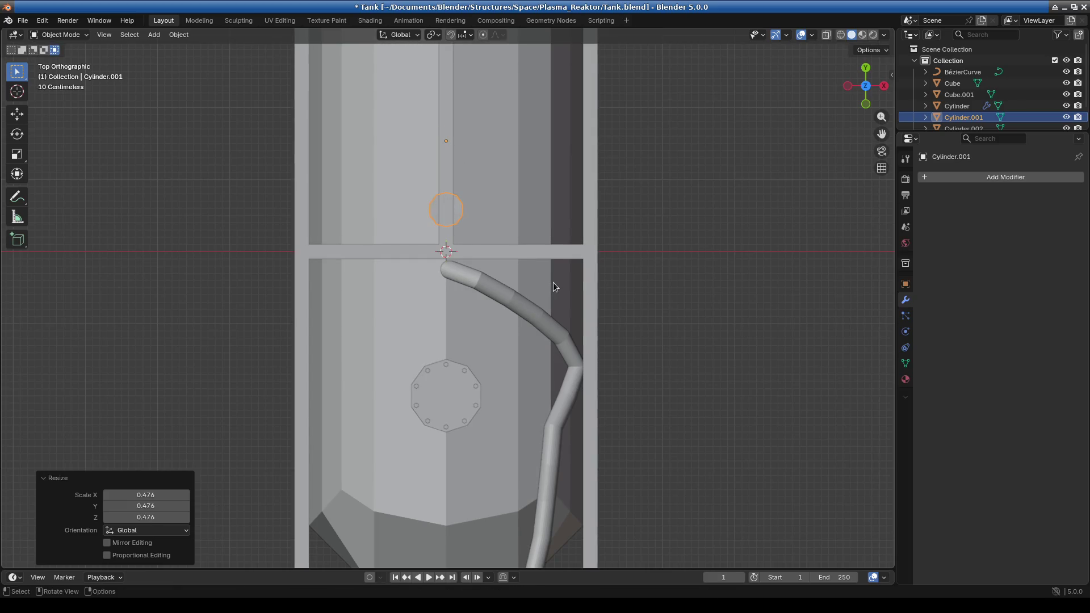
From the top view, slide the collar along Y to sit over the pipe's upper end
mouse_move(554, 283)
middle_mouse_down()
mouse_move(438, 335)
mouse_move(431, 219)
middle_mouse_up()
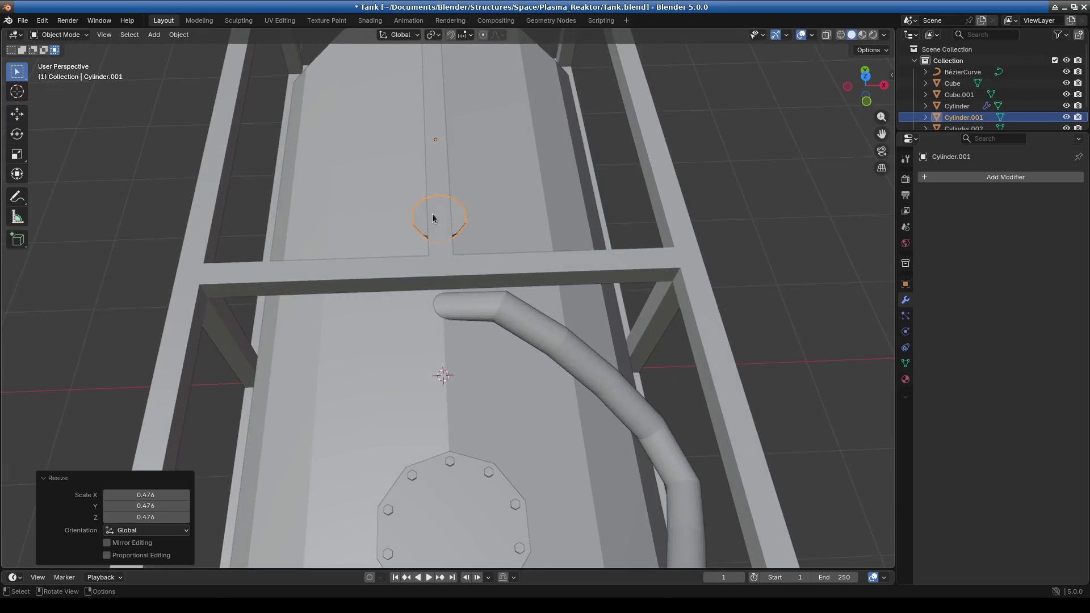
key("KP_7")
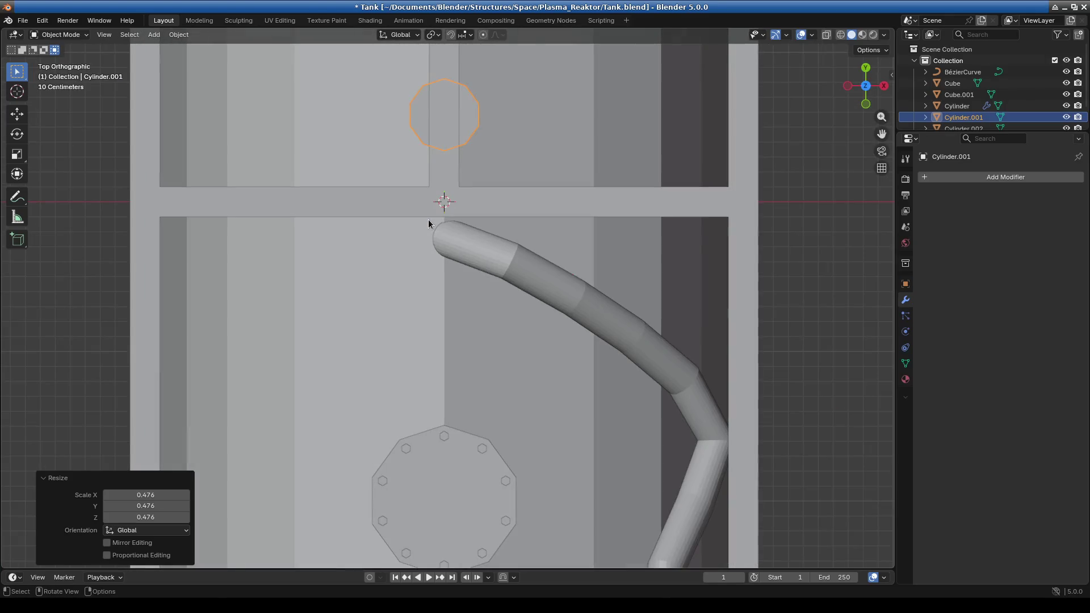
key("g")
key("x")
key("y")
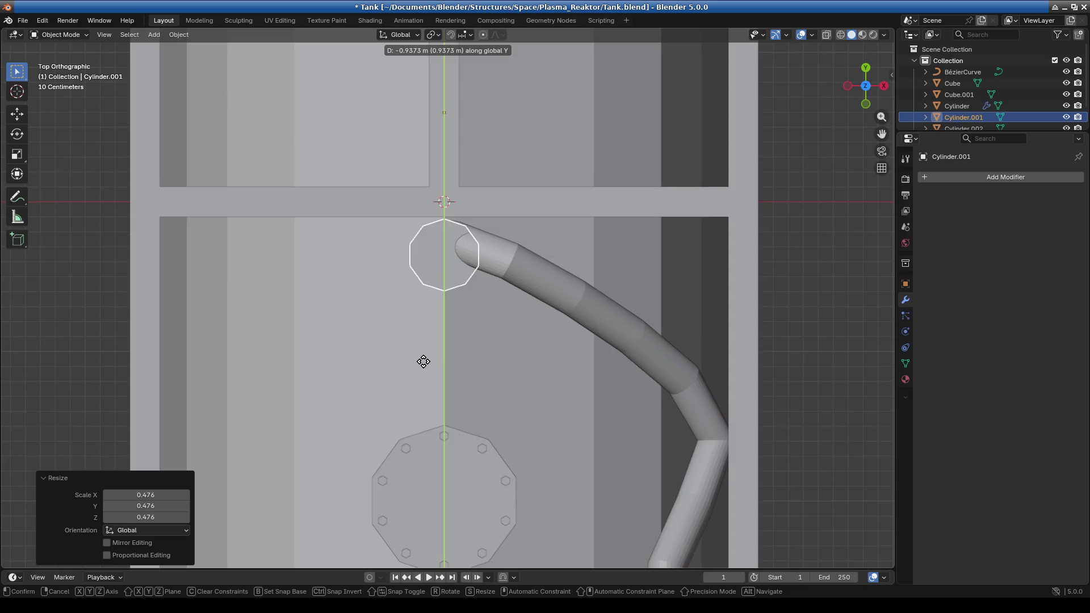
left_click(425, 361)
key("s")
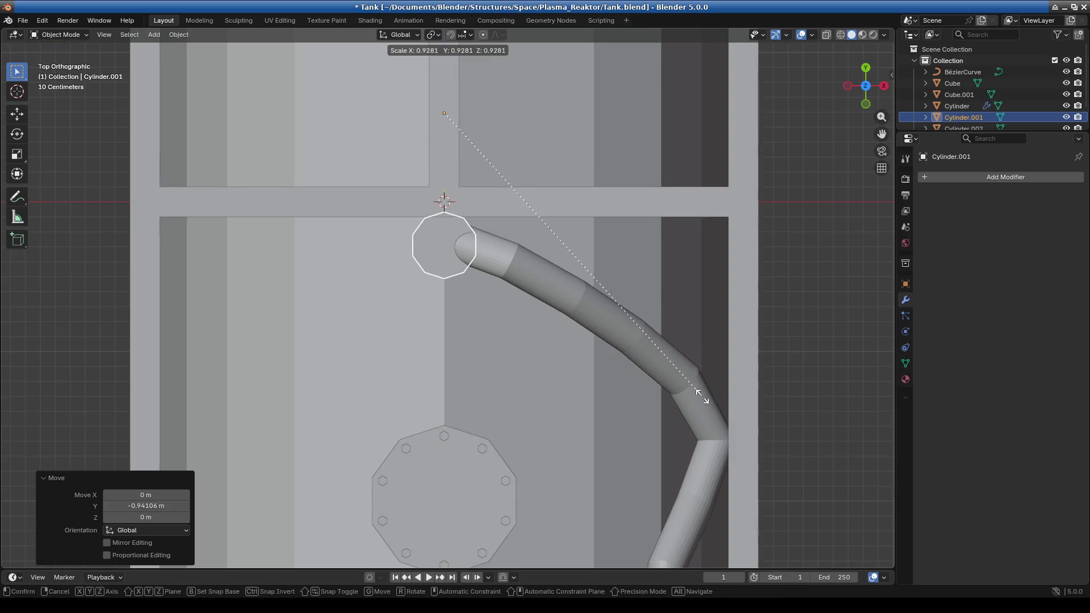
right_click(667, 389)
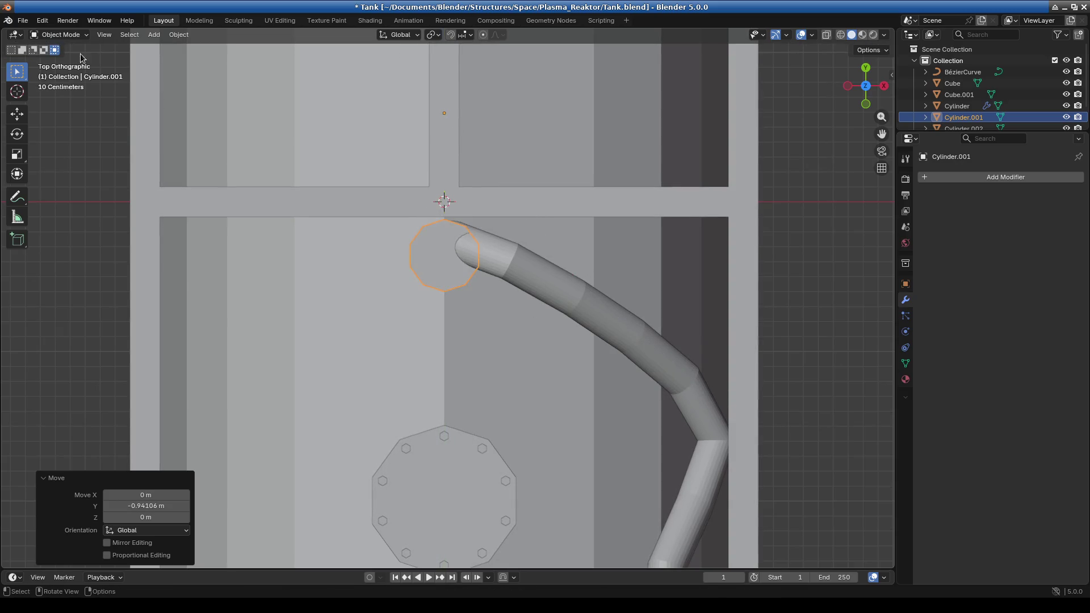
Shrink the collar's ring to 0.742 in Edit Mode and return to Object Mode
left_click(72, 35)
left_click(67, 62)
scroll(539, 289, "down", 1)
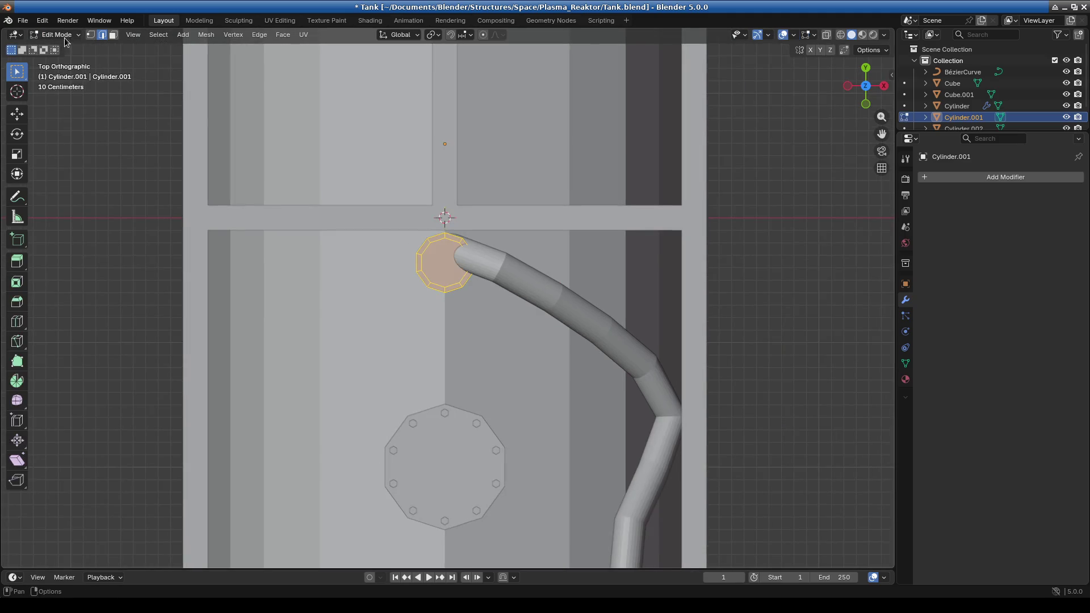
key("s")
left_click(722, 307)
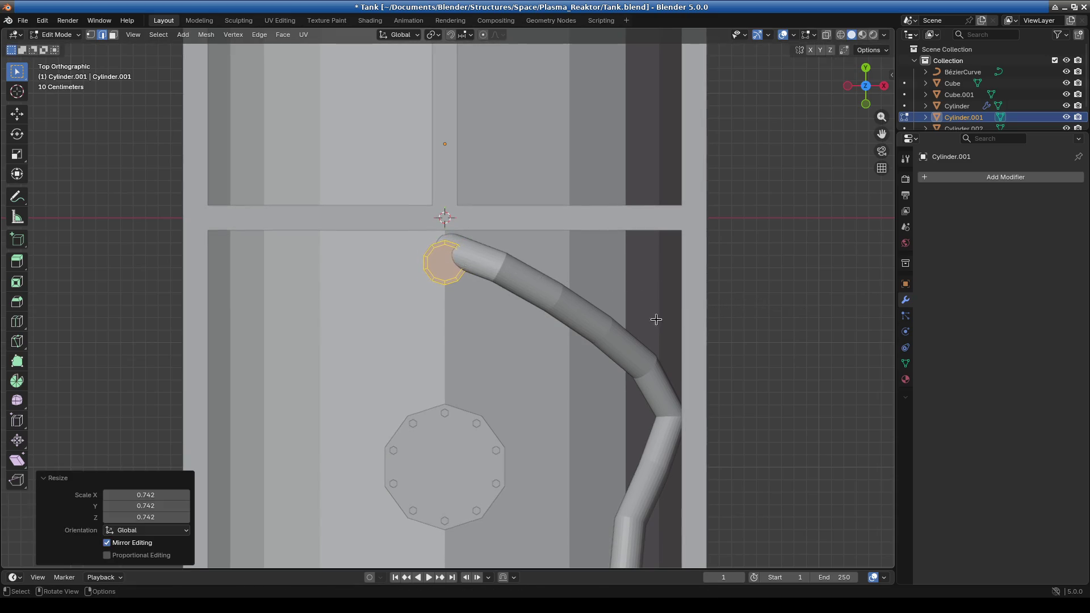
left_click(445, 274)
left_click(55, 35)
left_click(62, 49)
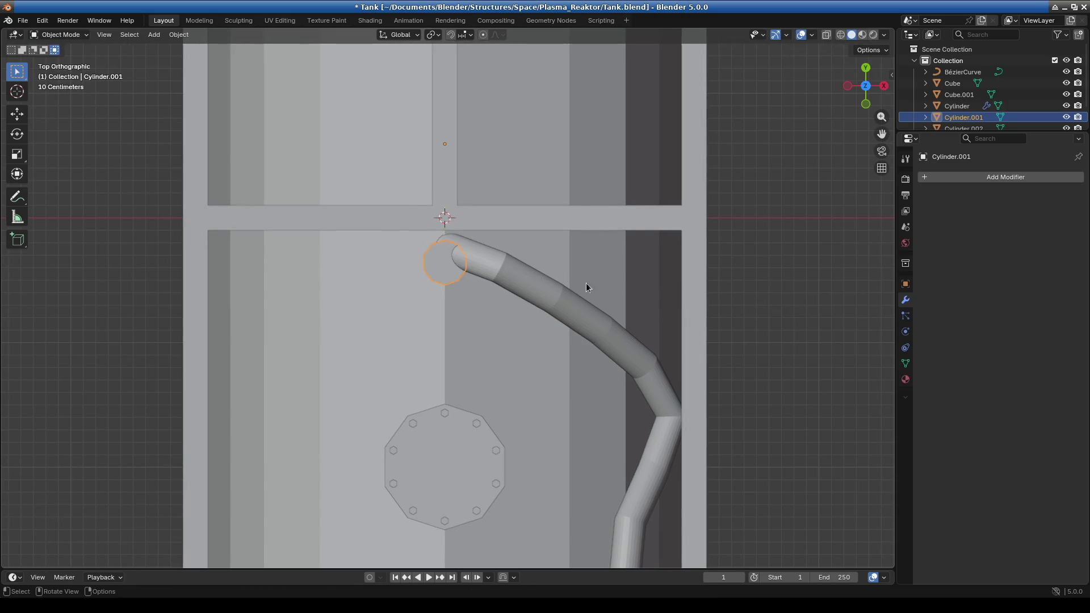
left_click(516, 271)
left_click(962, 71)
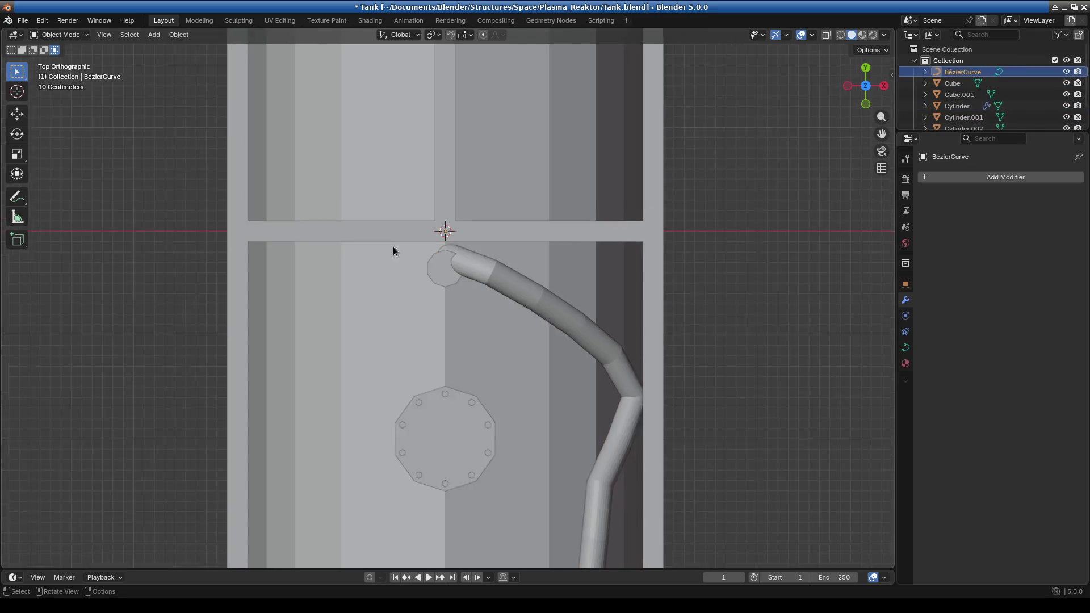
Inspect the tank and pipes from several views, then enter Edit Mode on the BézierCurve
middle_click_drag(393, 247, 612, 178)
key("KP_1")
key("KP_3")
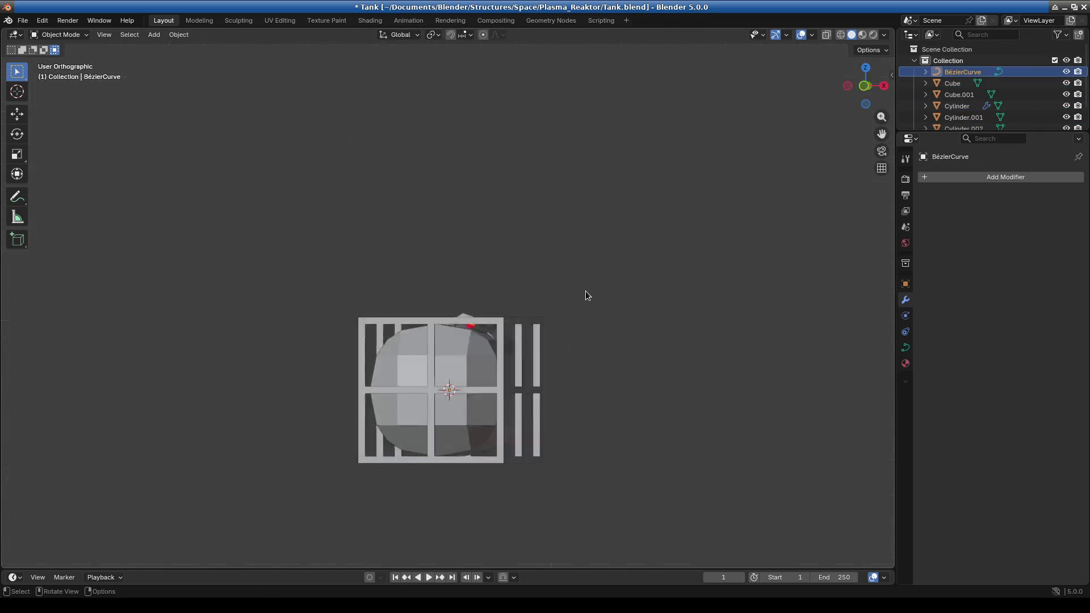
scroll(450, 358, "up", 6)
scroll(508, 381, "up", 3, "shift")
middle_click_drag(509, 378, 500, 428)
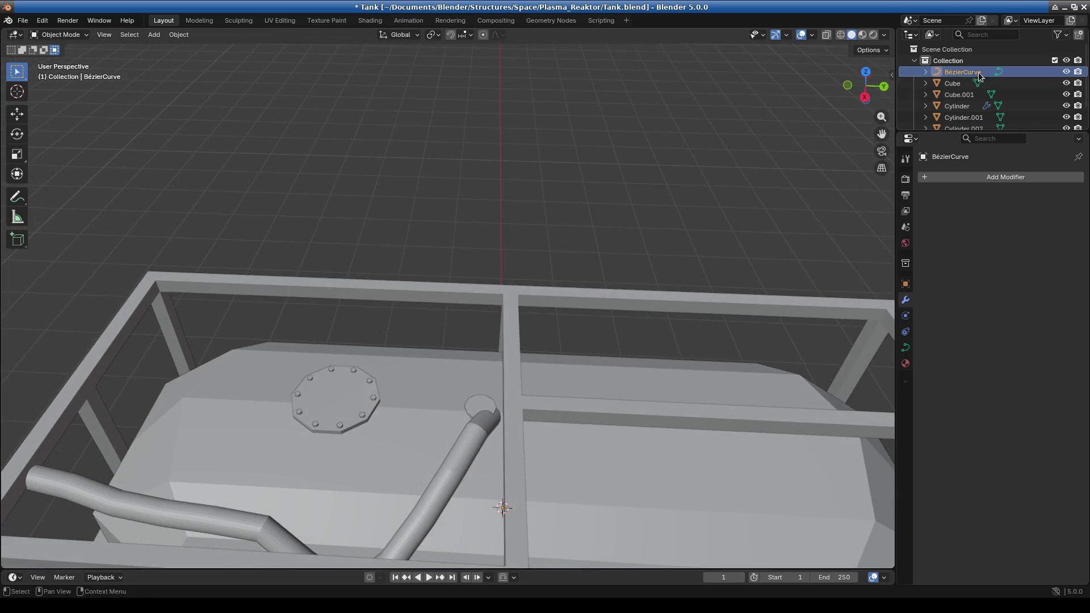
left_click(56, 35)
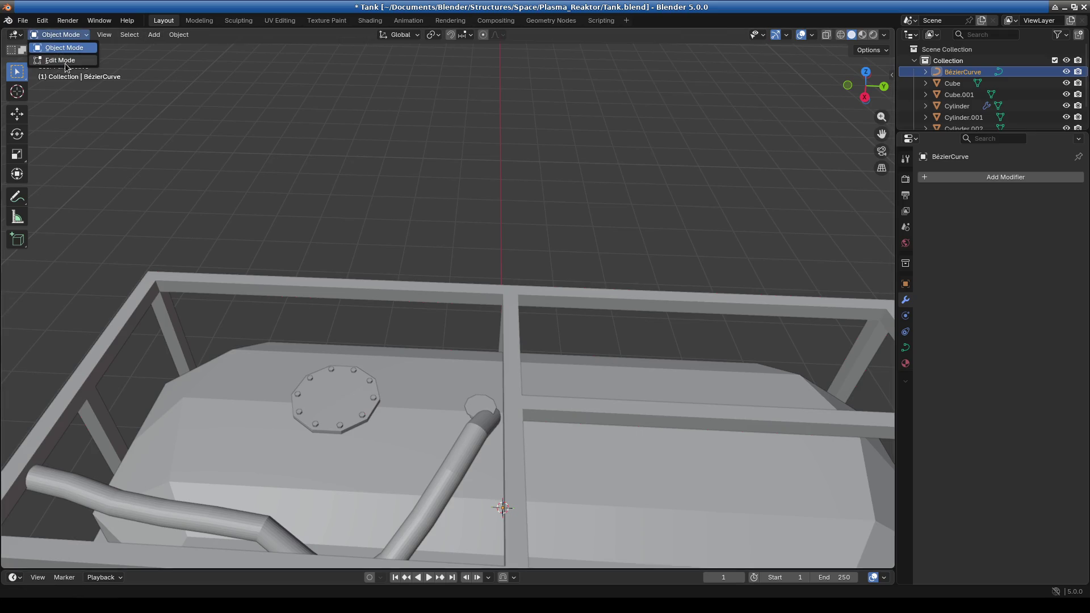
left_click(66, 61)
In front view, move the curve's top point and lower point to start the bend
mouse_move(441, 318)
middle_mouse_down()
mouse_move(550, 400)
mouse_move(514, 414)
middle_mouse_up()
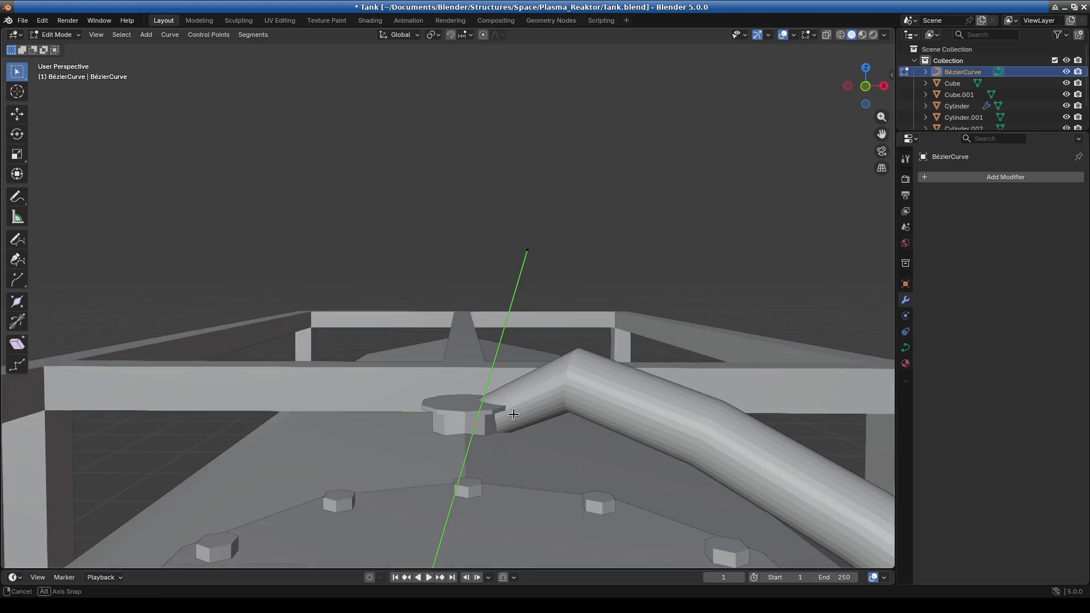
key("KP_1")
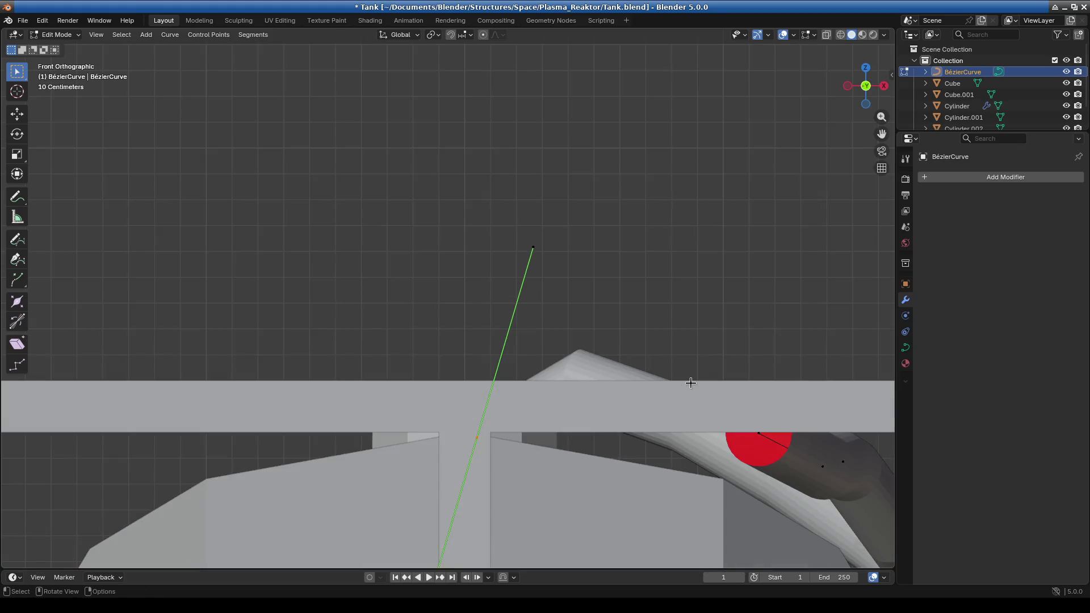
key("g")
left_click(665, 378)
key("g")
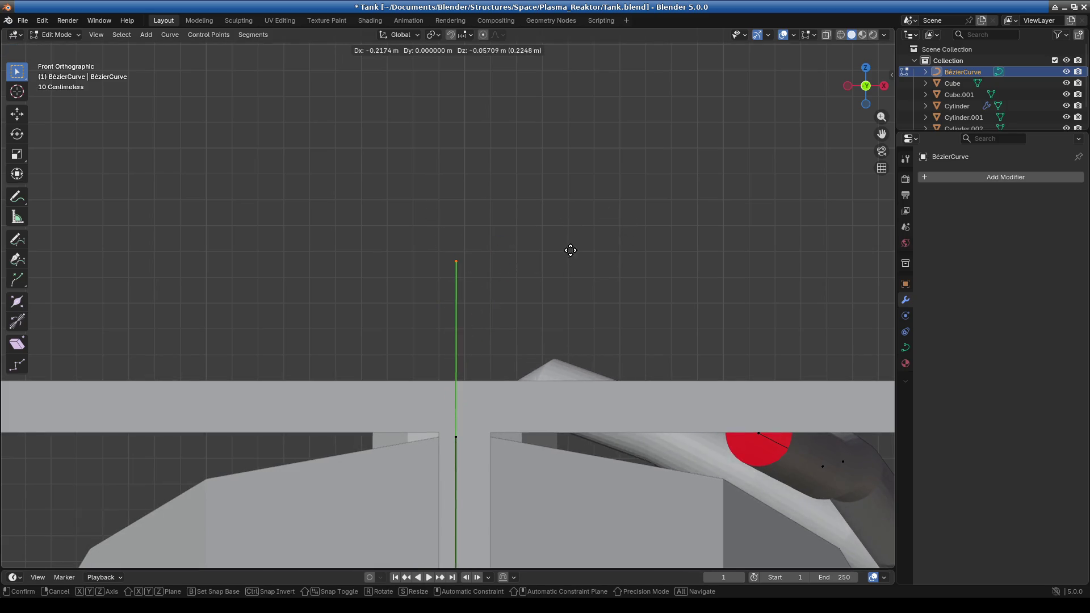
left_click(570, 304)
middle_click_drag(409, 421, 340, 282, "shift")
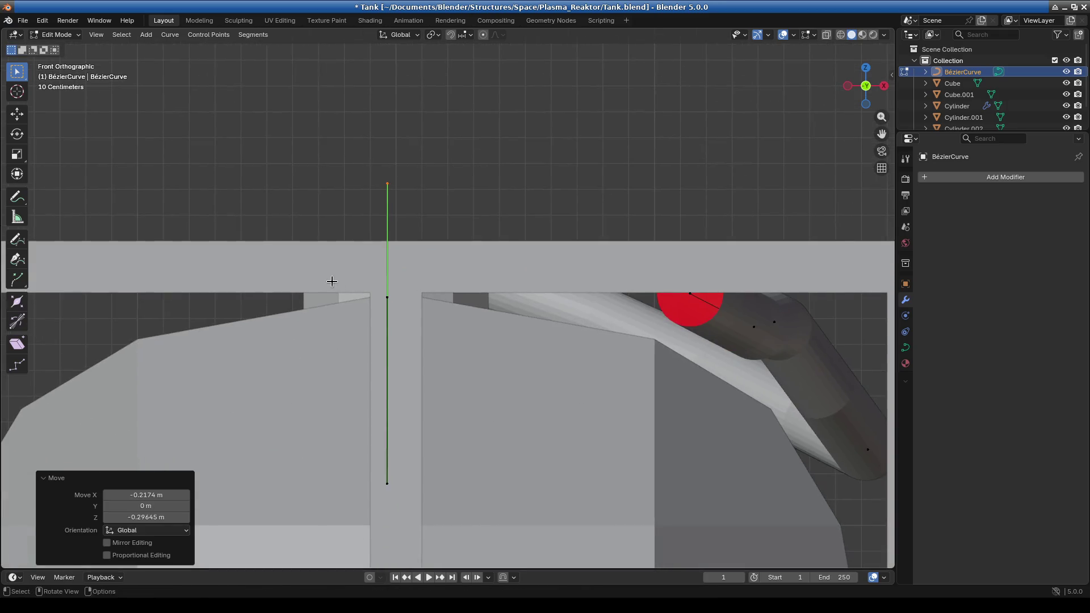
left_click(387, 298)
key("g")
left_click(447, 327)
Raise and reposition the lower curve point from several angles so the pipe drops down the tank
mouse_move(445, 323)
middle_mouse_down()
mouse_move(380, 291)
mouse_move(399, 403)
middle_mouse_up()
left_click(398, 402)
key("g")
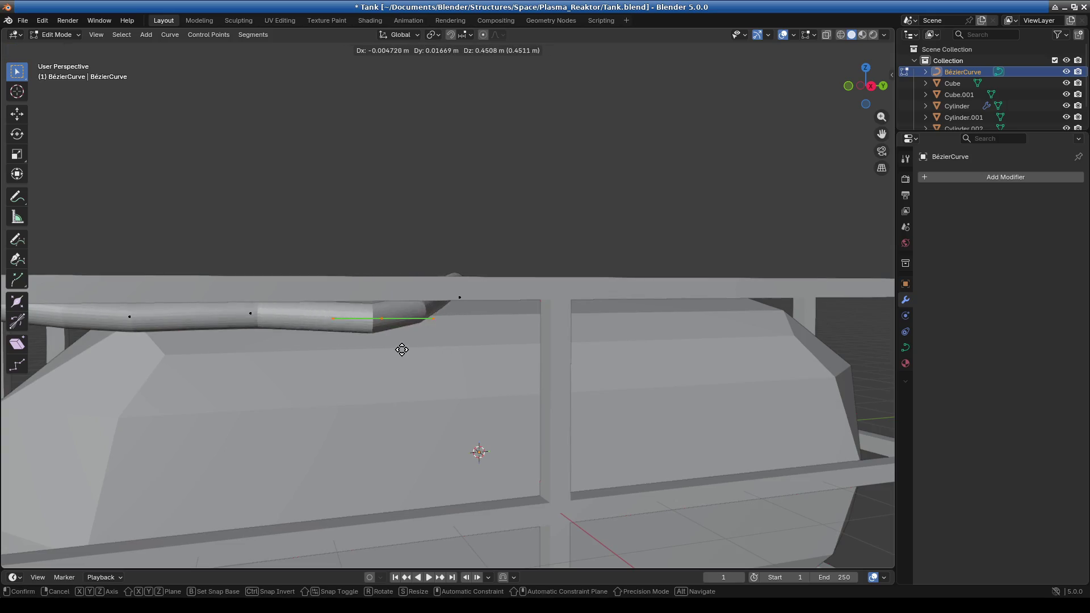
left_click(401, 333)
mouse_move(401, 333)
middle_mouse_down()
mouse_move(523, 321)
mouse_move(624, 335)
mouse_move(544, 323)
middle_mouse_up()
key("g")
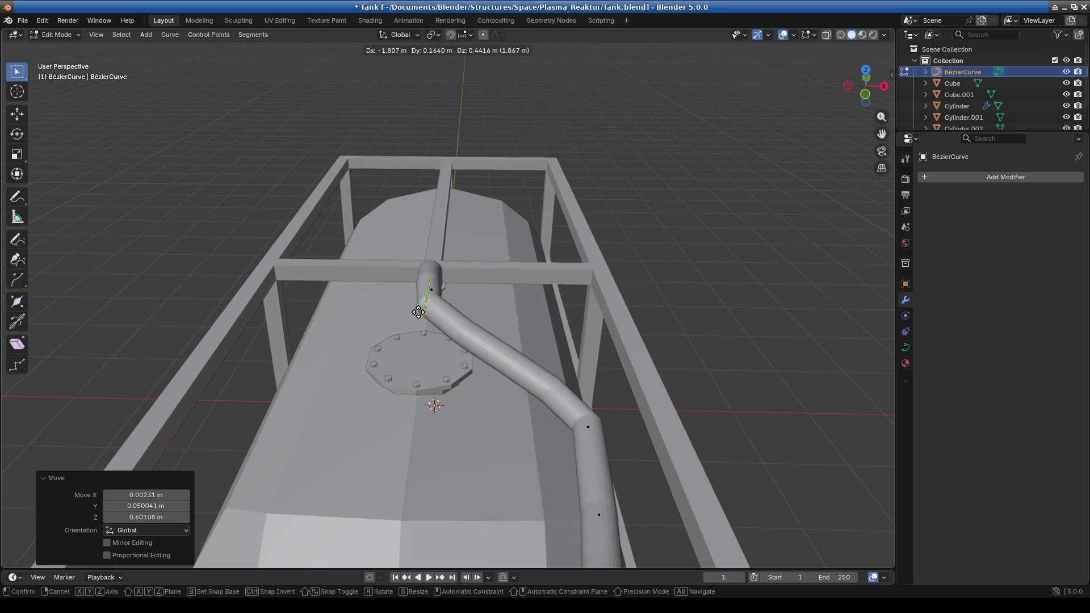
left_click(417, 314)
mouse_move(417, 314)
middle_mouse_down()
mouse_move(438, 323)
mouse_move(431, 307)
mouse_move(584, 264)
middle_mouse_up()
key("g")
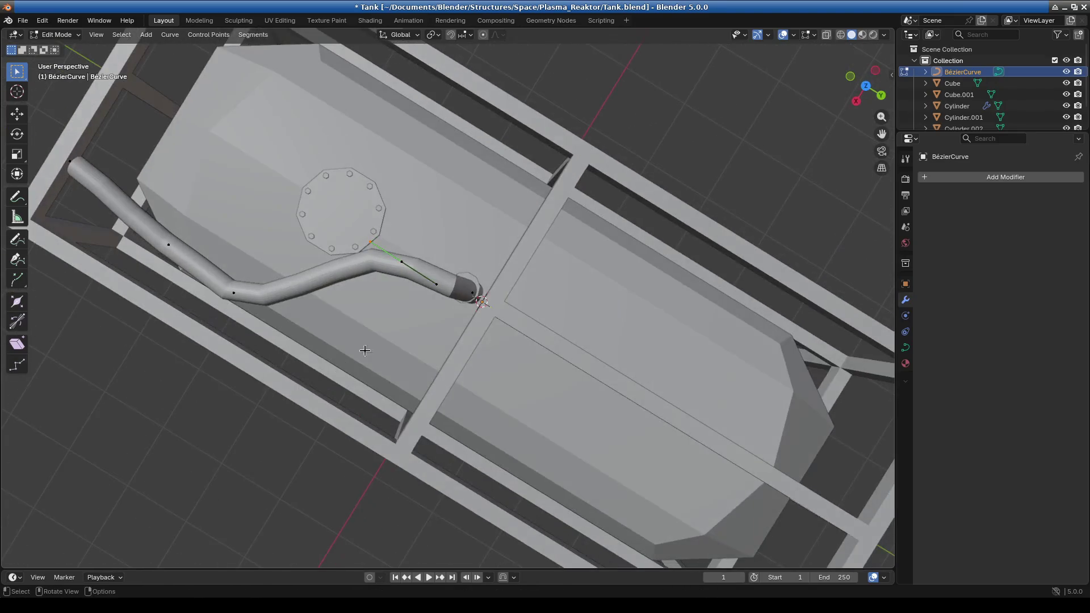
left_click(531, 344)
scroll(484, 330, "down", 5)
mouse_move(484, 329)
middle_mouse_down()
mouse_move(404, 314)
mouse_move(372, 324)
middle_mouse_up()
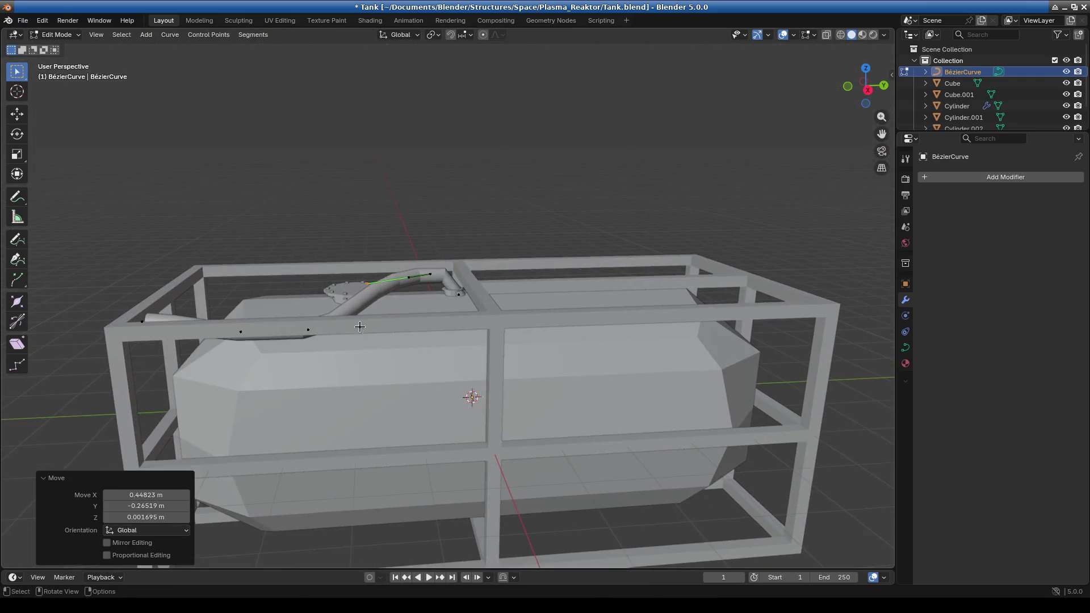
Select the curve points along the left rail, return to Object Mode and select the pipe
left_click_drag(91, 262, 347, 401)
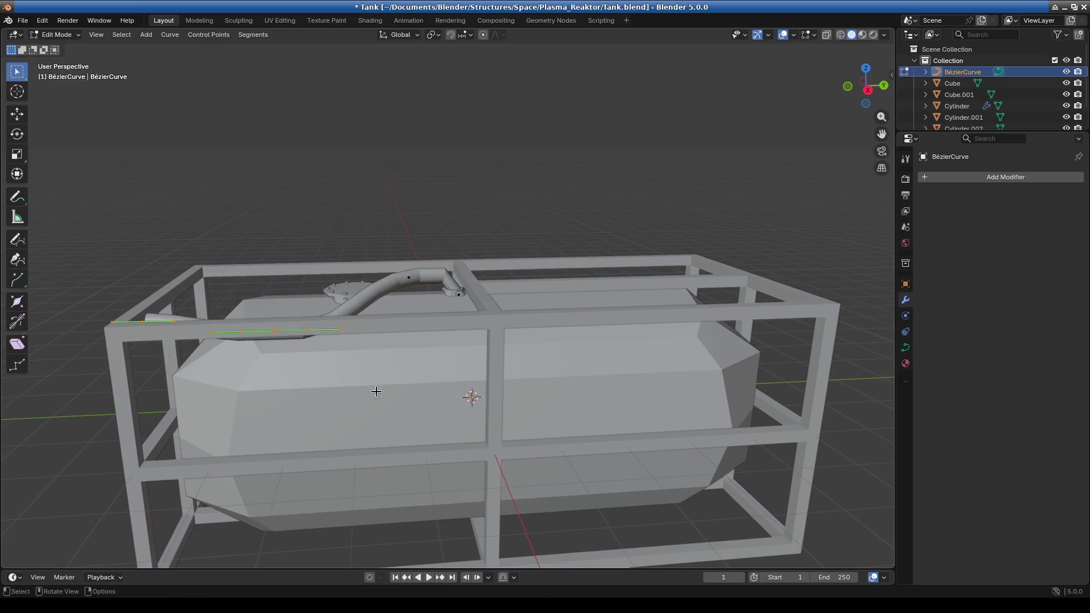
mouse_move(425, 390)
middle_mouse_down()
mouse_move(477, 401)
mouse_move(429, 297)
middle_mouse_up()
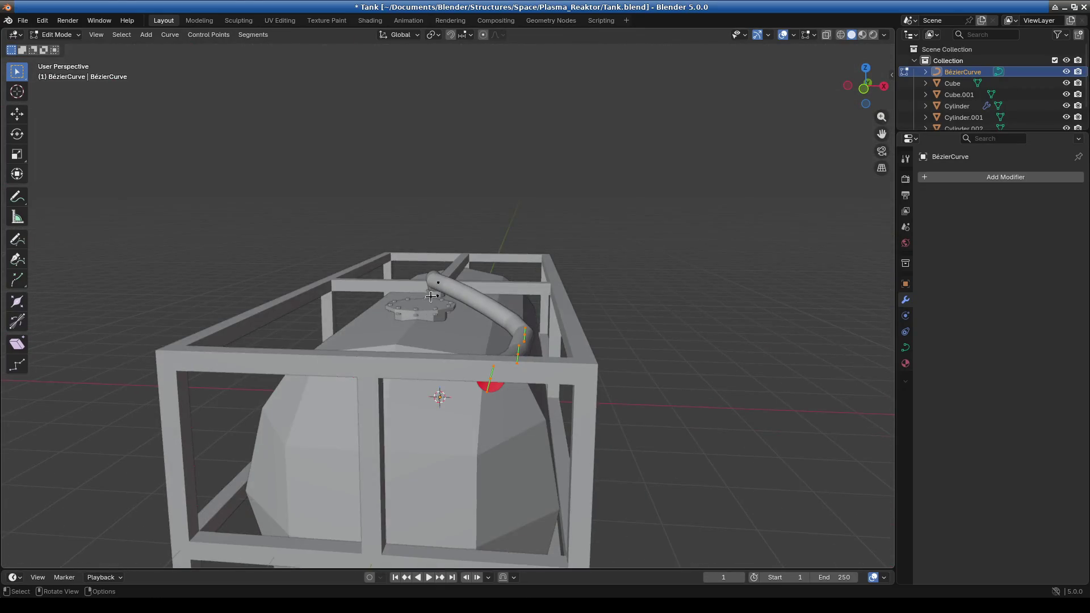
left_click(56, 35)
left_click(57, 49)
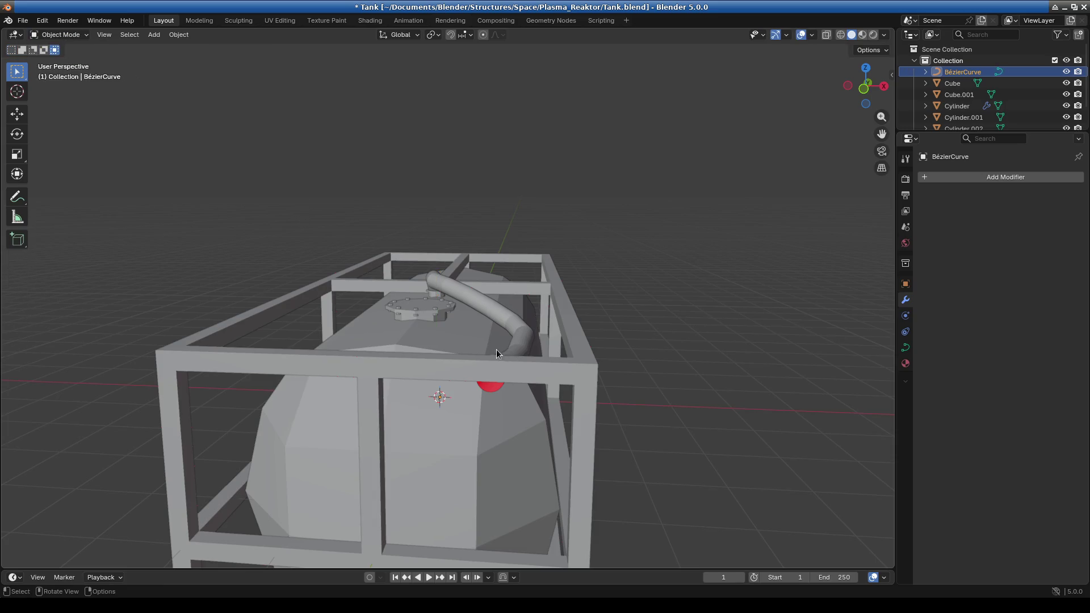
left_click(442, 295)
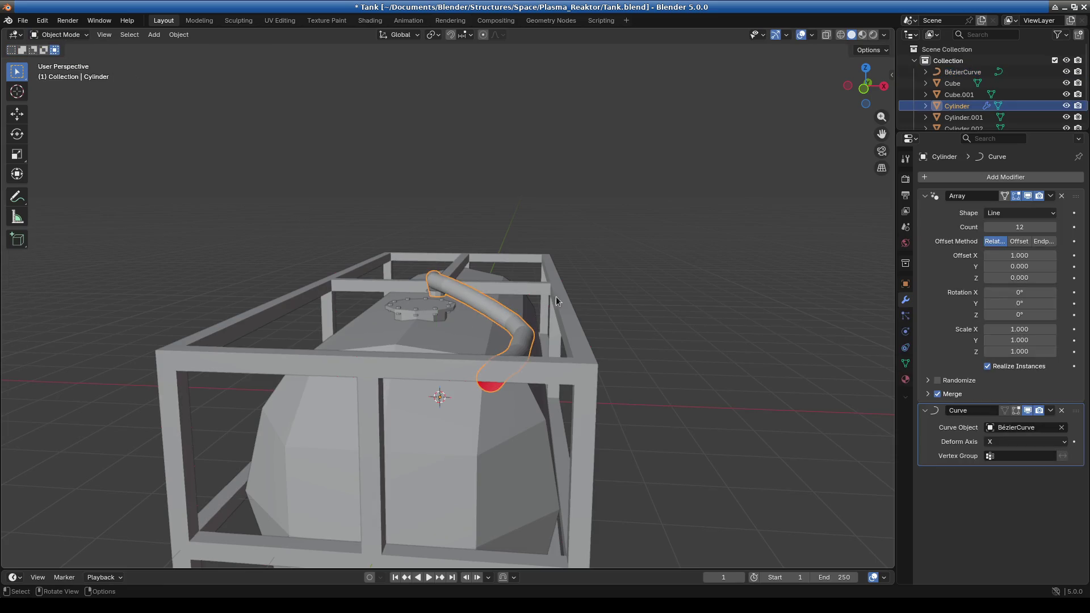
In front view, move the collar Cylinder.001 about 1.193 m X onto the tank top
left_click(428, 296)
key("KP_1")
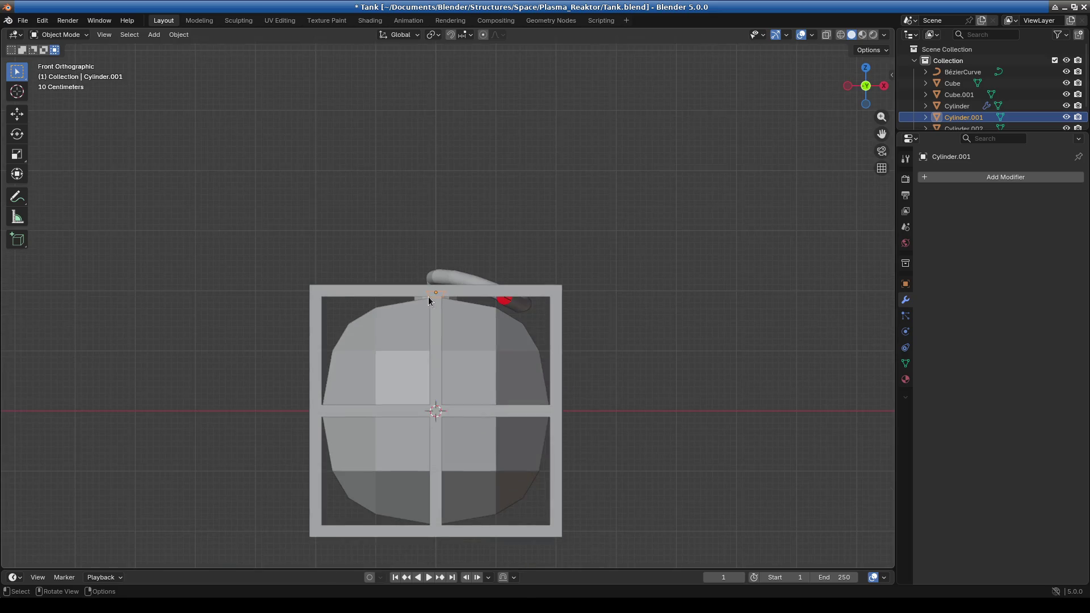
scroll(618, 349, "up", 4)
middle_click_drag(618, 349, 422, 307, "shift")
key("g")
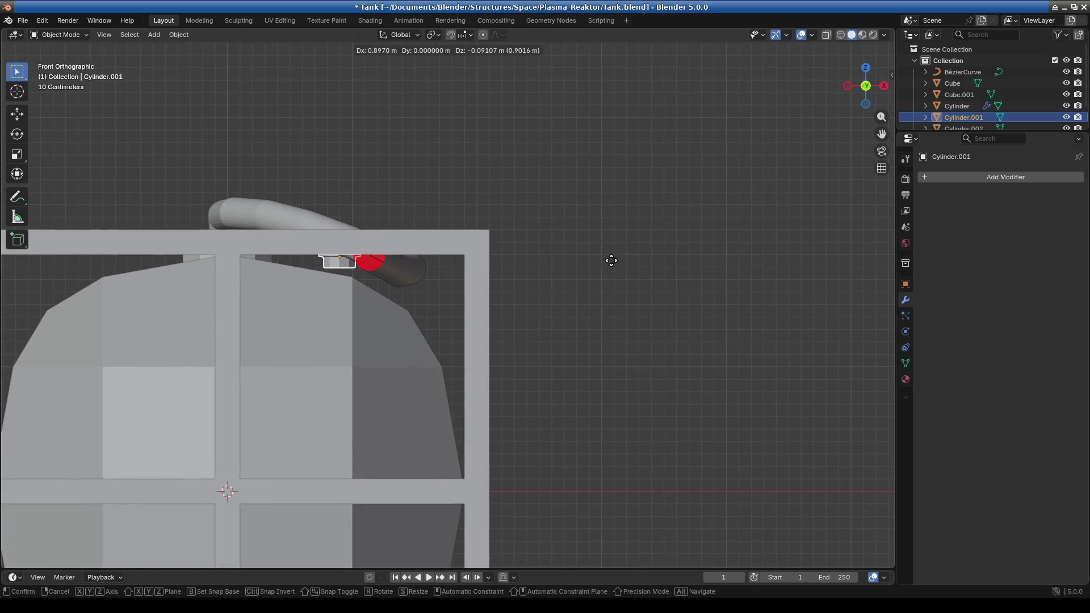
left_click(641, 288)
Tilt the collar -31.3° to match the slope, nudge it under the pipe end, then select BézierCurve
scroll(543, 339, "up", 2)
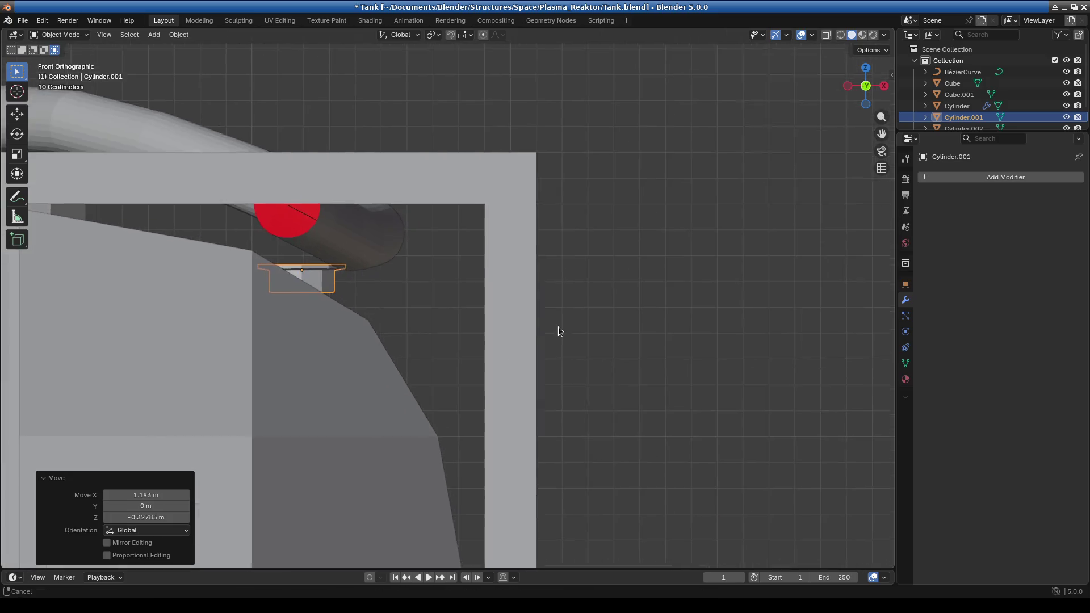
scroll(537, 260, "up", 2)
scroll(554, 225, "up", 1)
key("r")
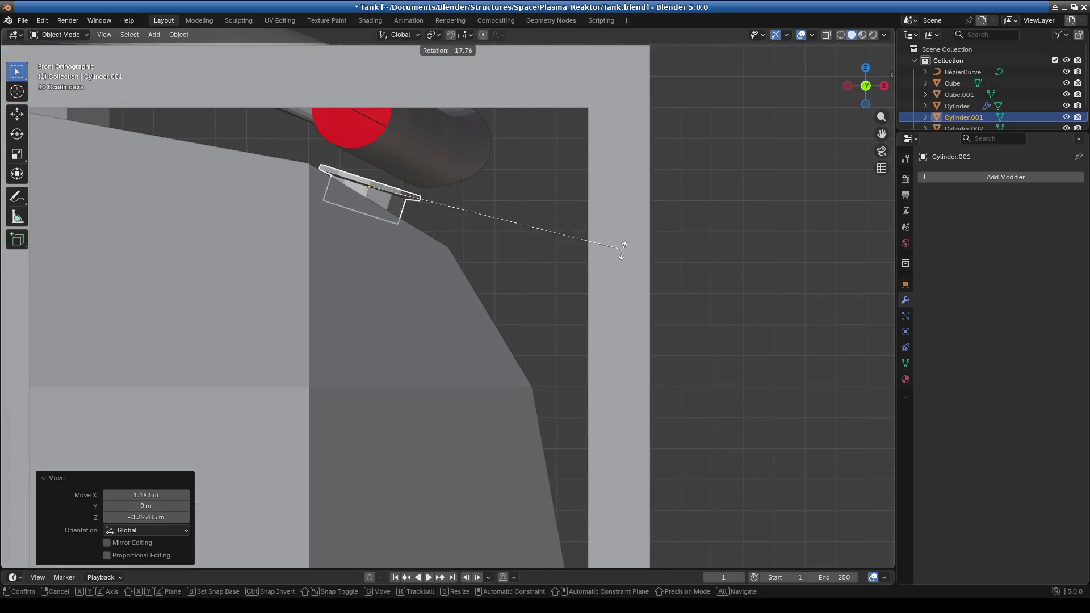
left_click(604, 311)
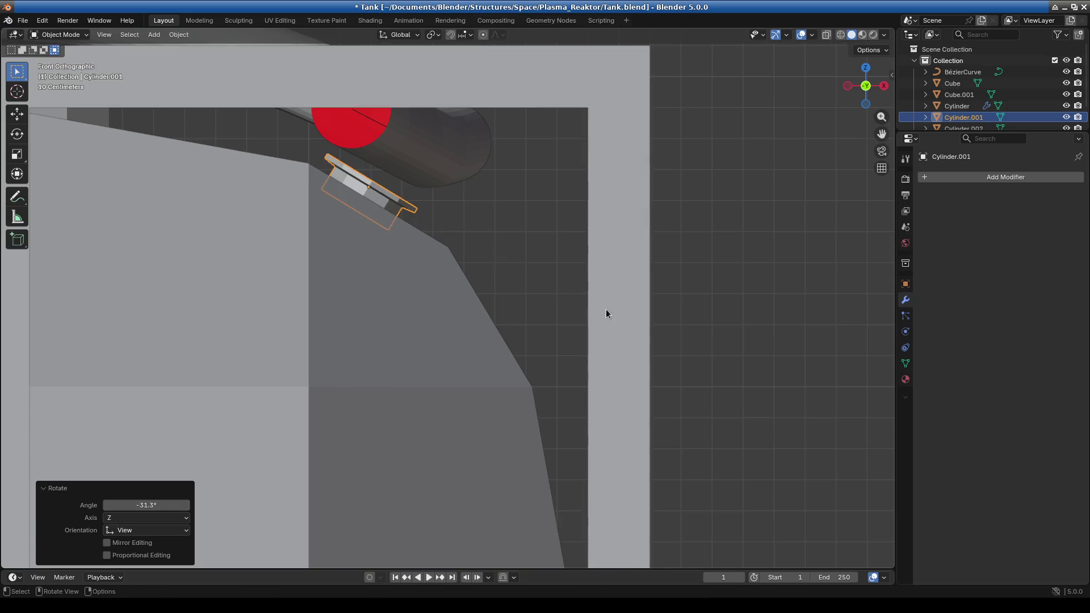
key("g")
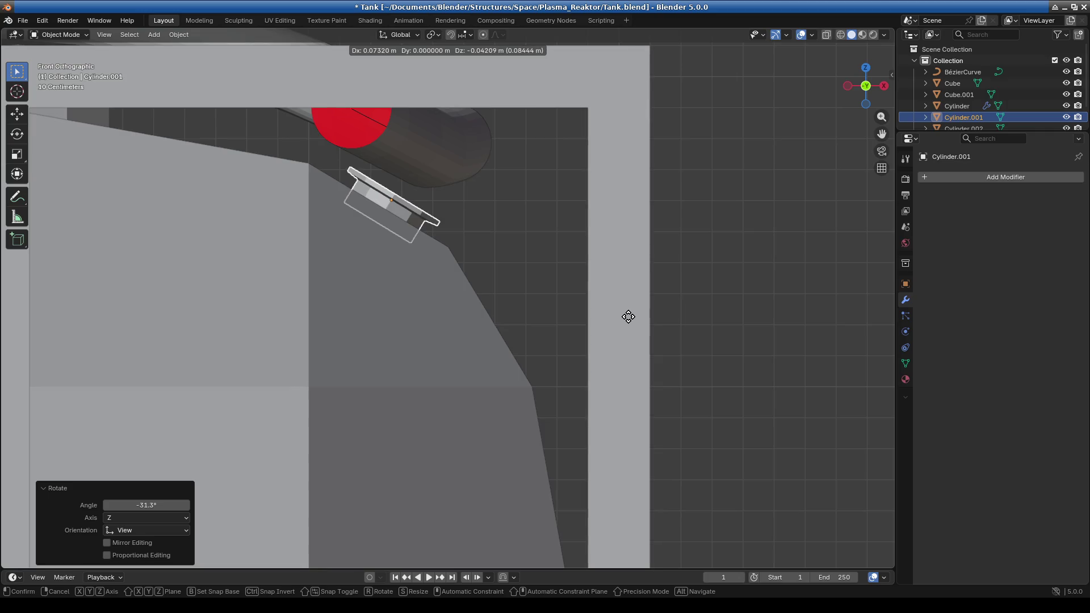
left_click(627, 316)
mouse_move(596, 320)
middle_mouse_down()
mouse_move(376, 284)
mouse_move(511, 297)
mouse_move(469, 210)
middle_mouse_up()
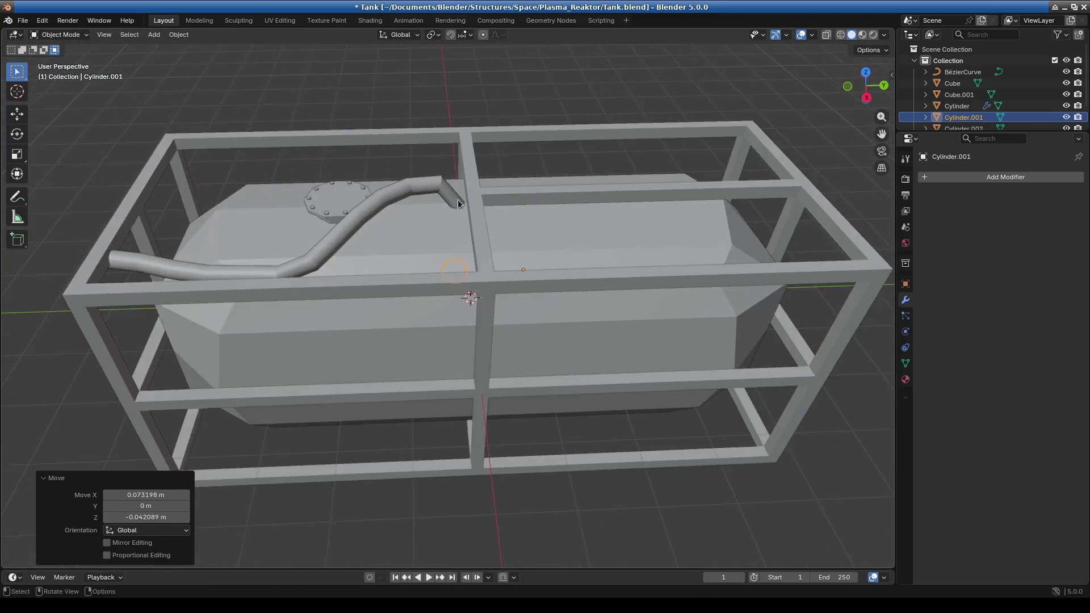
left_click(963, 71)
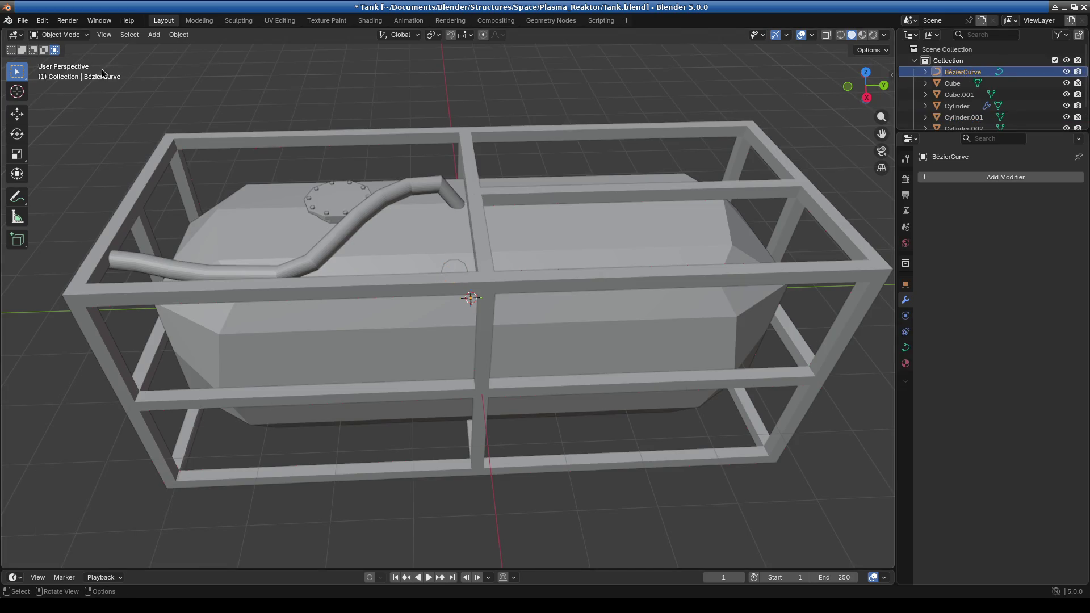
Enter curve editing and shift the curve's end control points sideways in front view
left_click(58, 35)
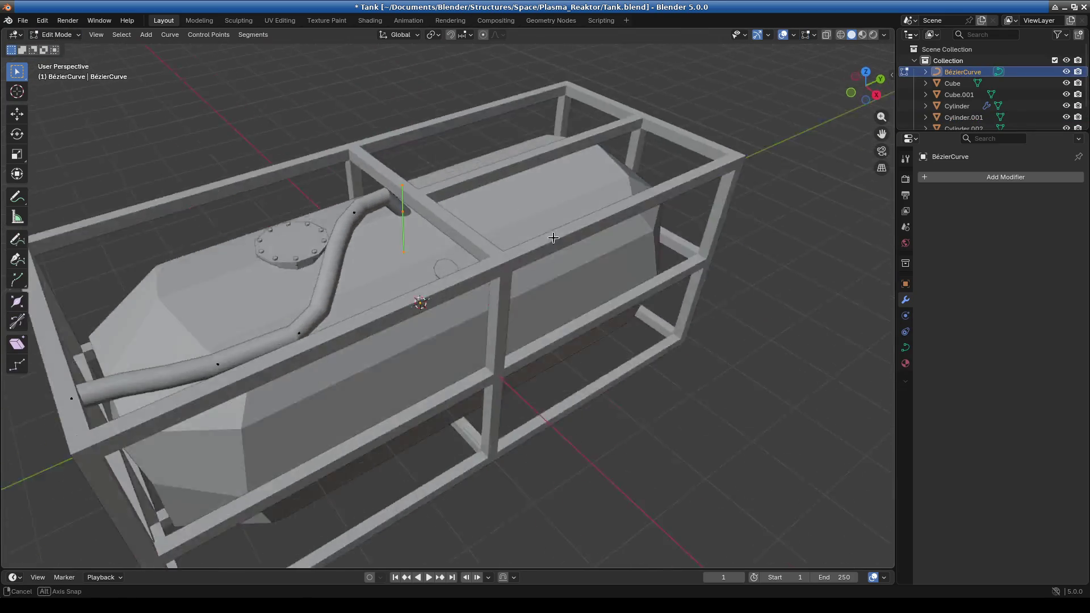
middle_click_drag(427, 183, 566, 242, "alt")
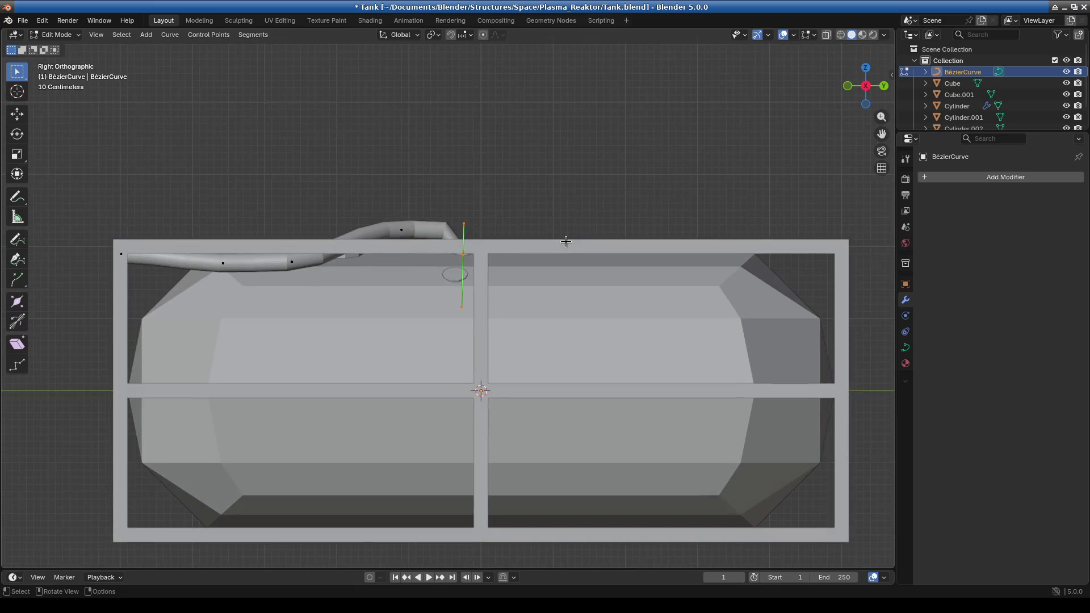
key("KP_1")
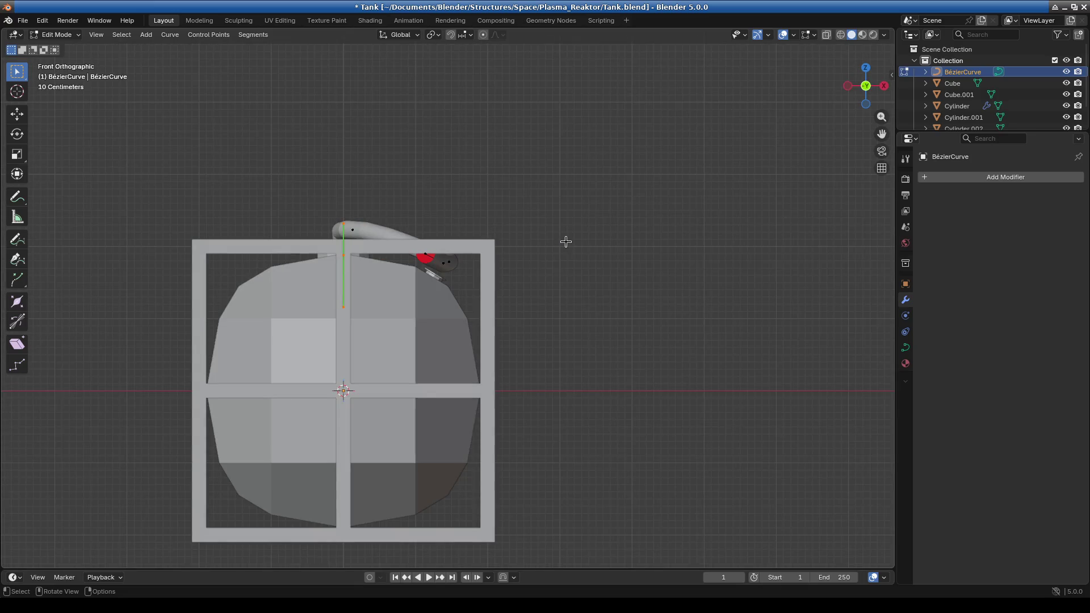
left_click_drag(263, 176, 489, 244)
key("g")
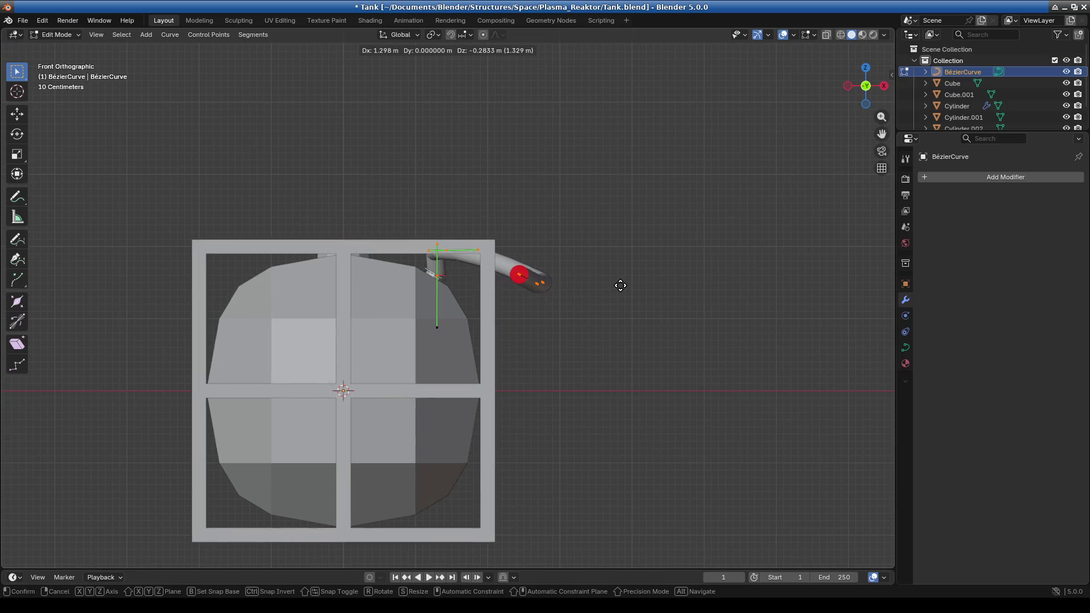
left_click(619, 286)
Tilt the curve handle above the collar over several moves until its angle lines up
scroll(443, 345, "up", 4)
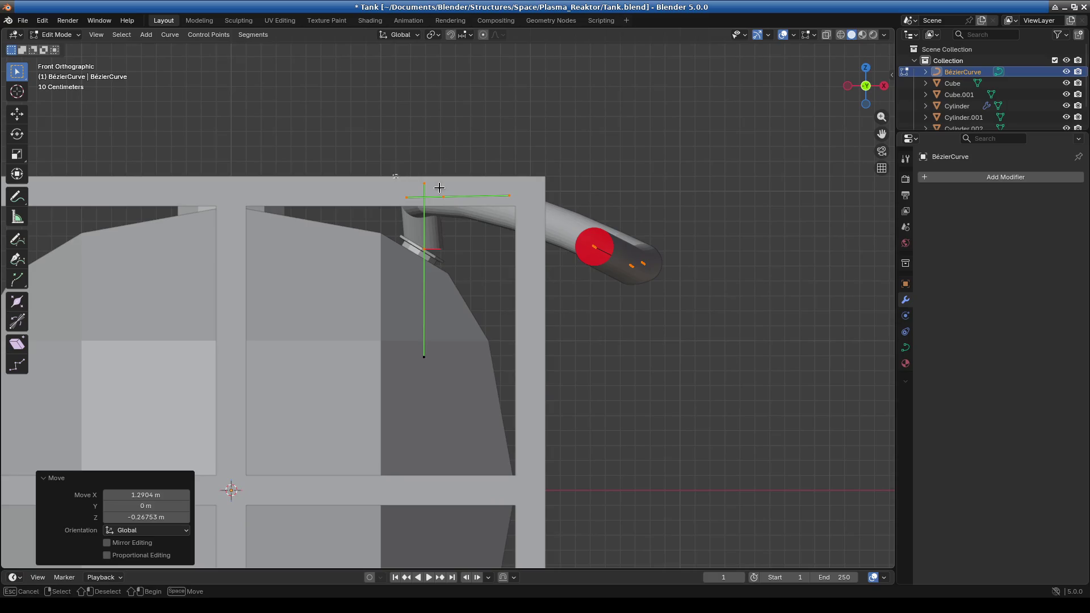
left_click(427, 186)
key("g")
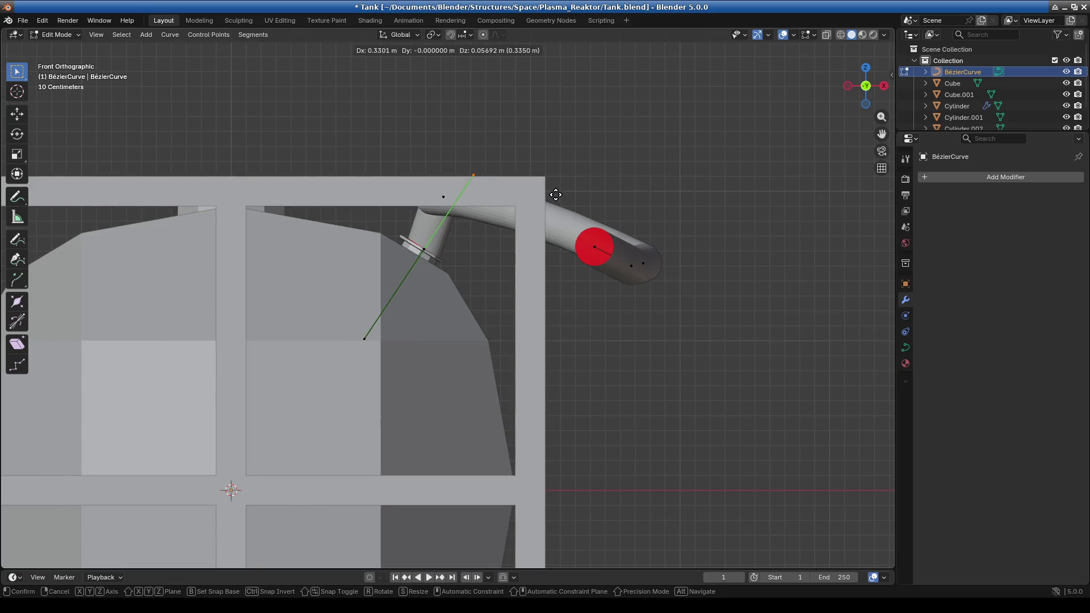
left_click(556, 195)
key("g")
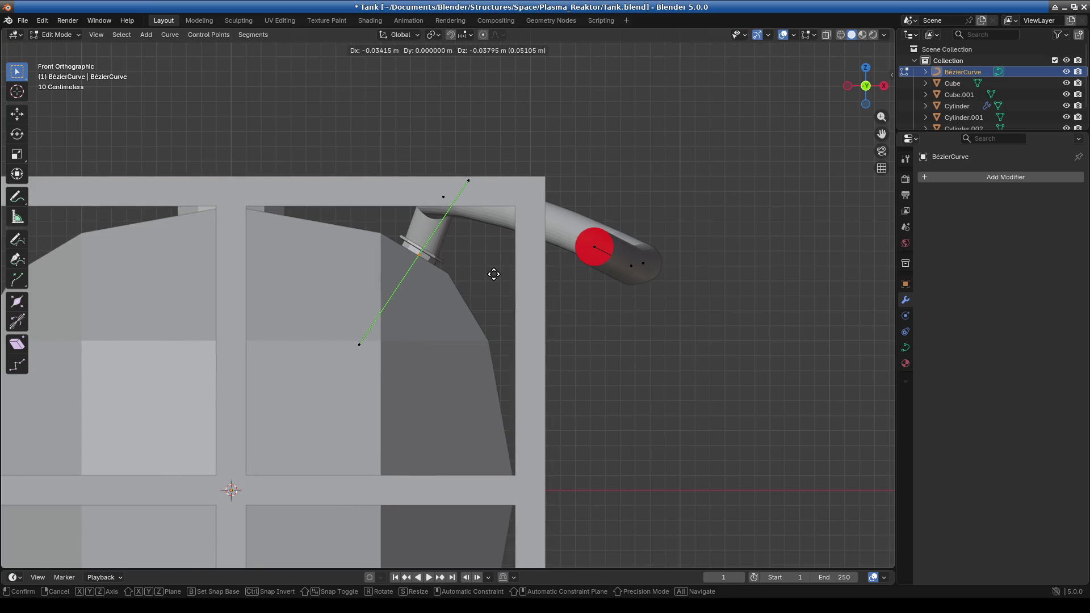
left_click(494, 274)
key("g")
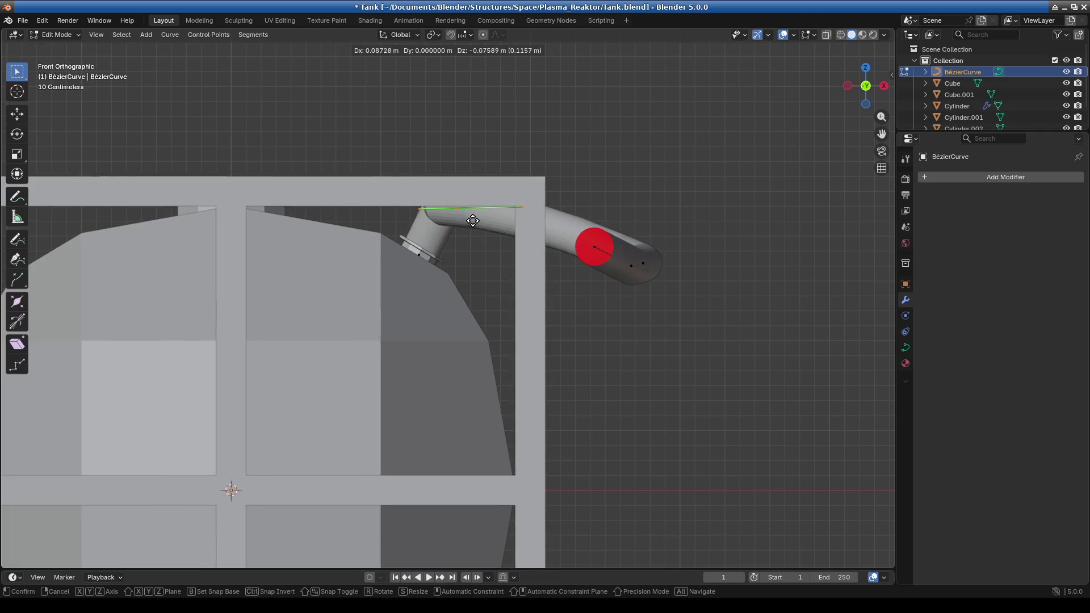
left_click(476, 223)
mouse_move(477, 224)
middle_mouse_down()
mouse_move(501, 284)
mouse_move(487, 299)
mouse_move(523, 339)
mouse_move(500, 318)
middle_mouse_up()
scroll(492, 302, "up", 3)
scroll(493, 302, "up", 2)
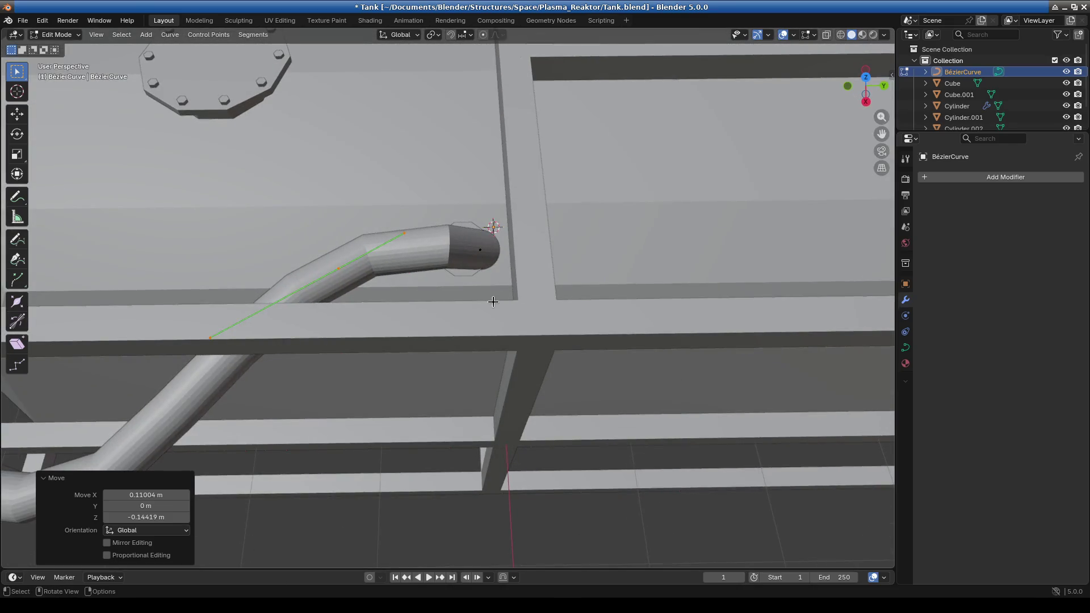
From top view, move the pipe end's handle into the collar, then return to Object Mode
left_click(483, 268)
key("KP_7")
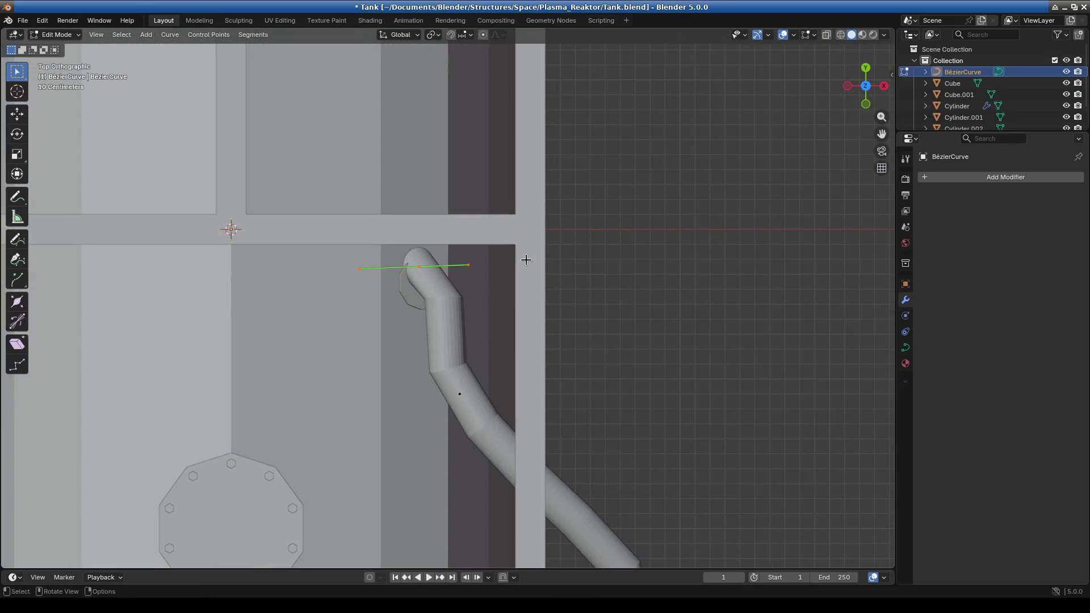
key("g")
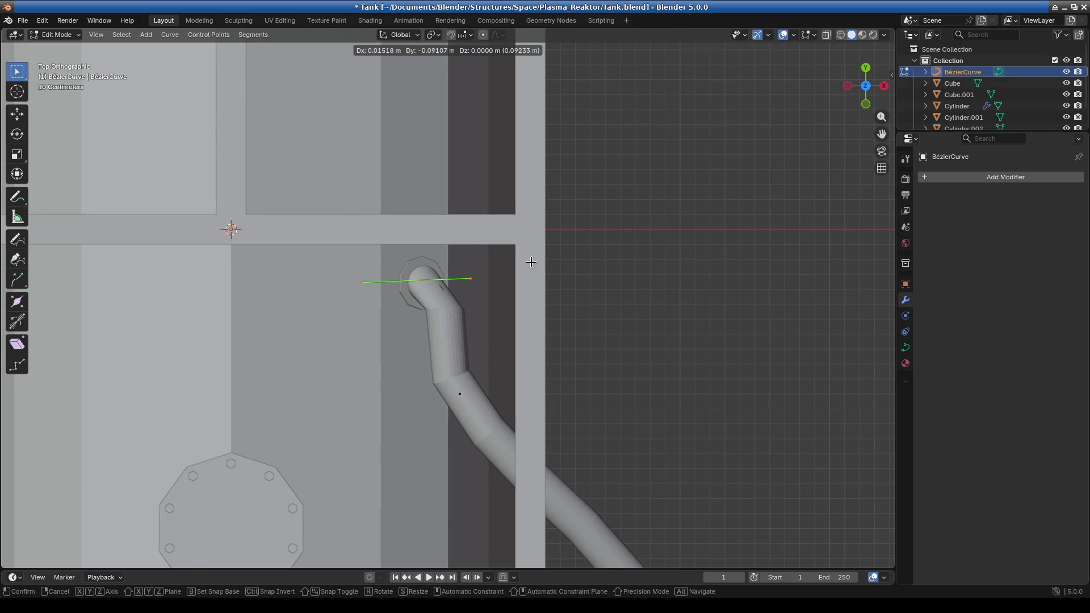
left_click(531, 263)
key("KP_3")
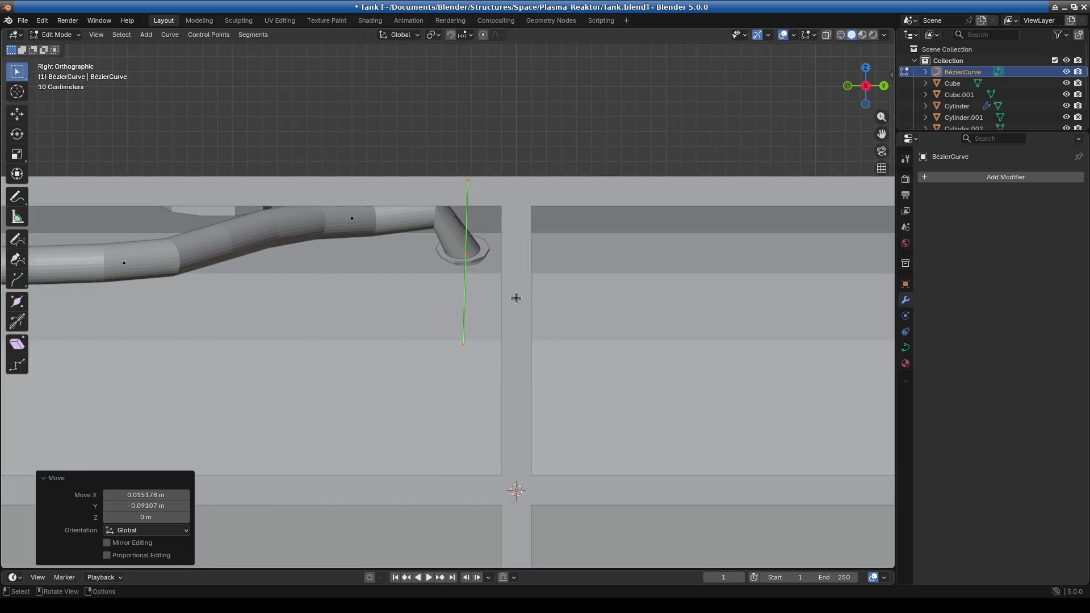
left_click(68, 35)
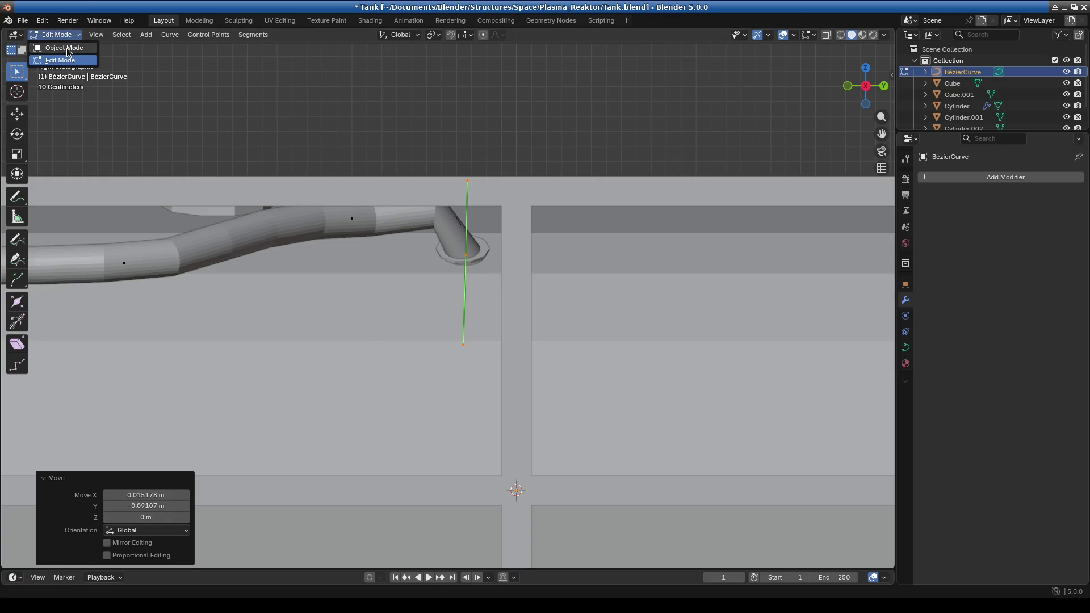
left_click(64, 48)
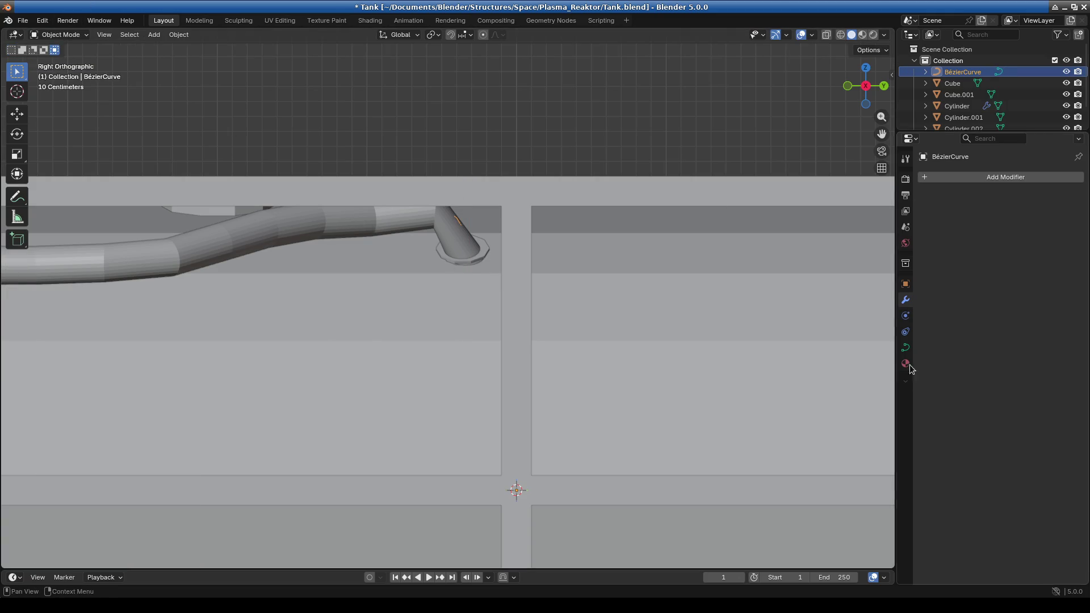
Zoom in on the collar end in Edit Mode and move the nearby control point to bend the pipe
middle_click_drag(295, 352, 372, 301)
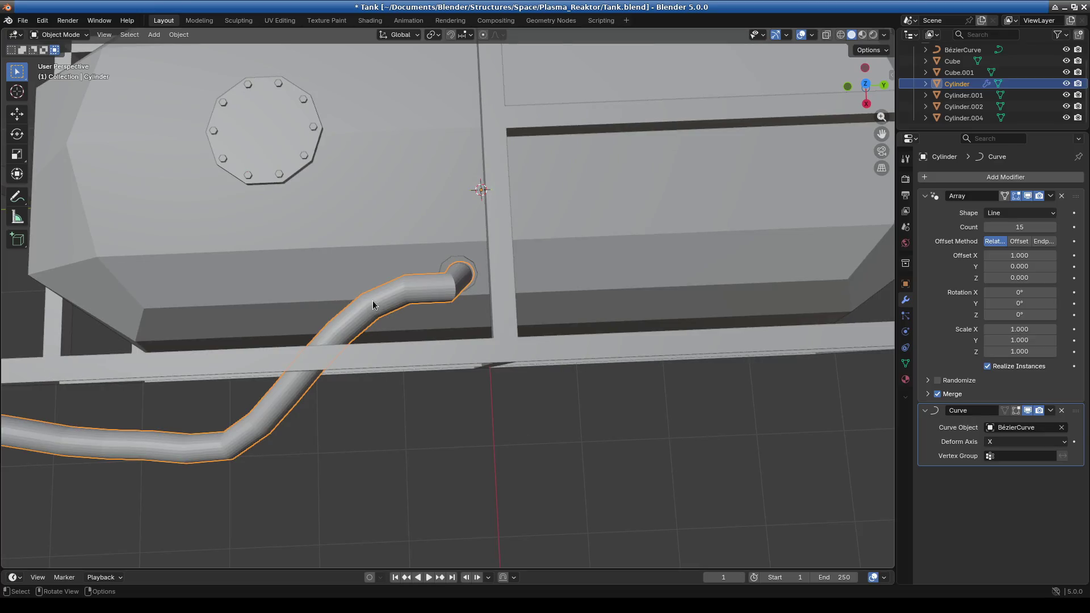
middle_click_drag(467, 311, 357, 291)
key("Tab")
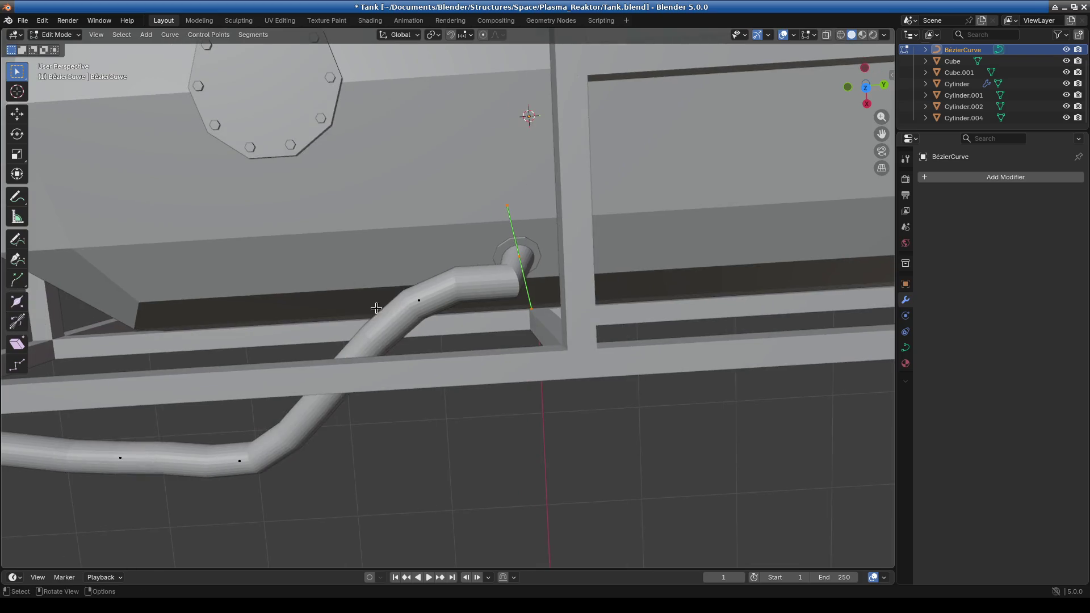
key("g")
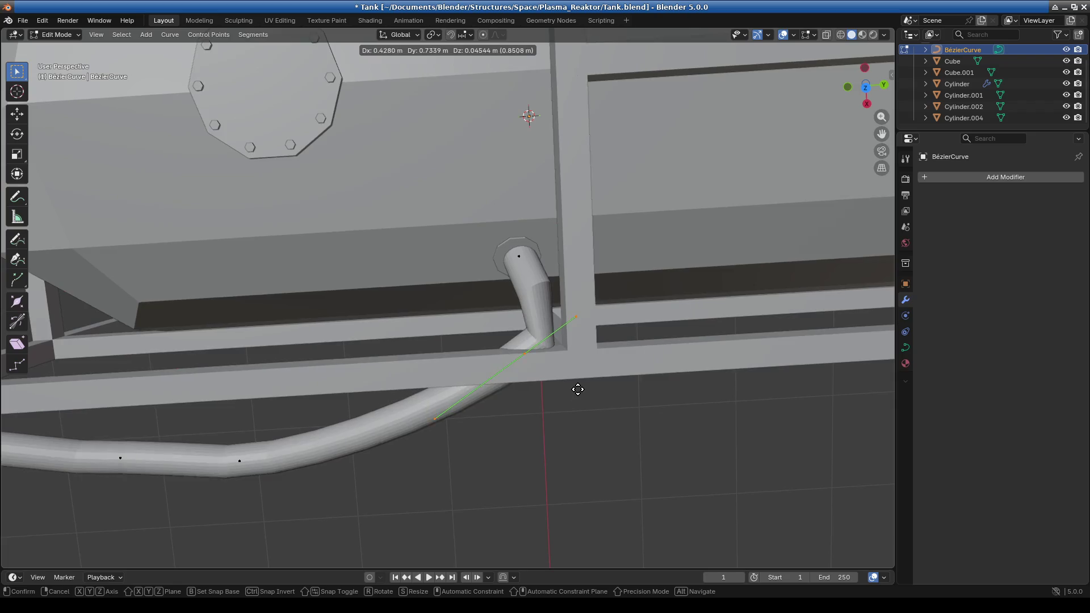
left_click(550, 386)
Reposition the top control point at the collar and the bend's middle point so the pipe sweeps in smoothly
left_click_drag(539, 275, 540, 277)
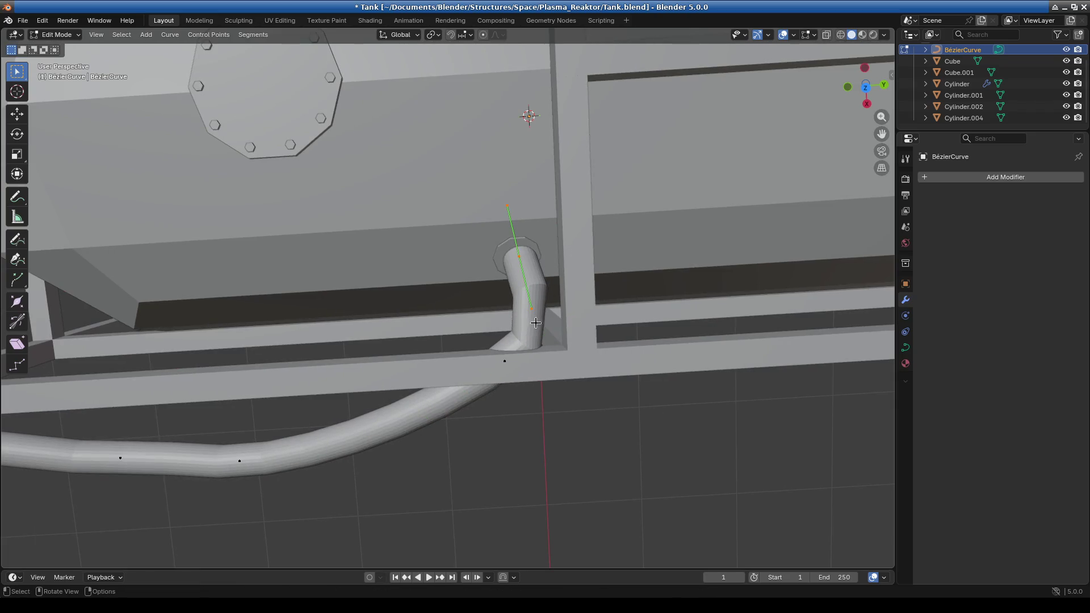
key("g")
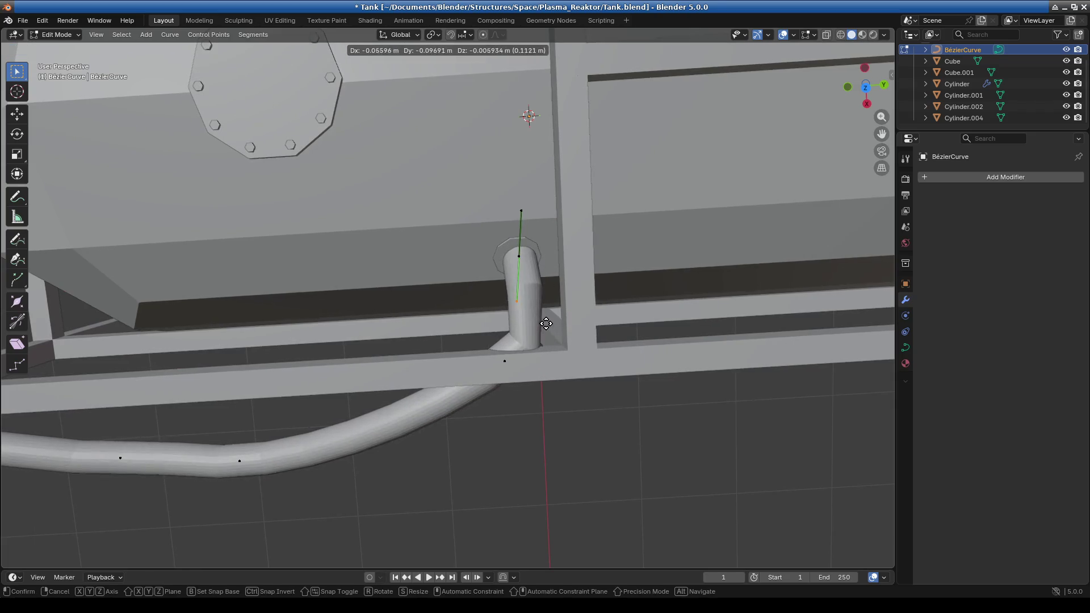
left_click(550, 304)
left_click(505, 361)
key("g")
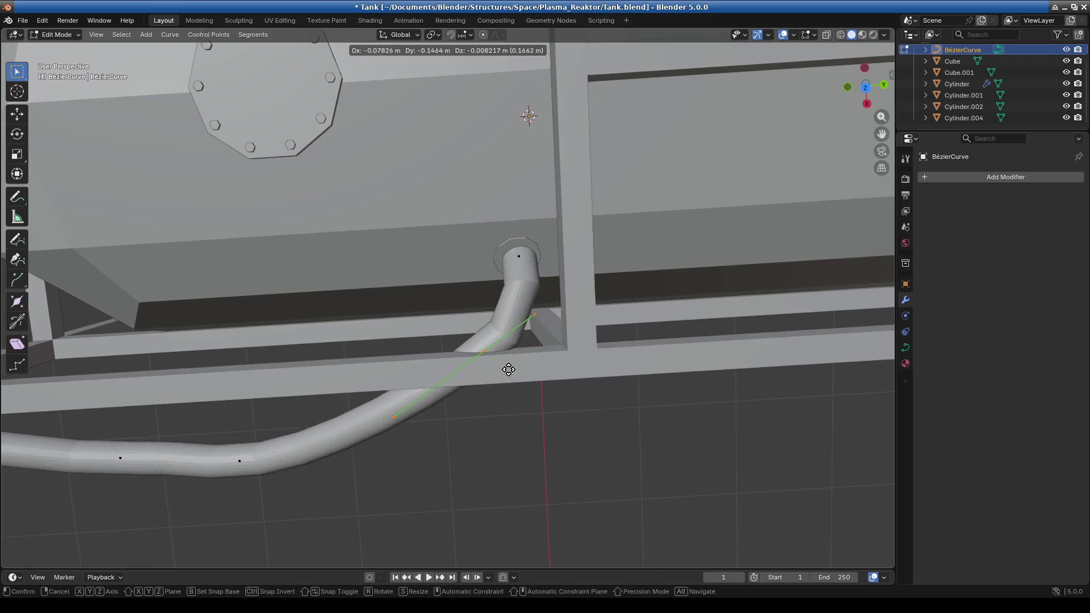
left_click(505, 348)
scroll(480, 413, "down", 5)
middle_click_drag(480, 414, 481, 297)
scroll(443, 348, "up", 4)
scroll(507, 357, "up", 2)
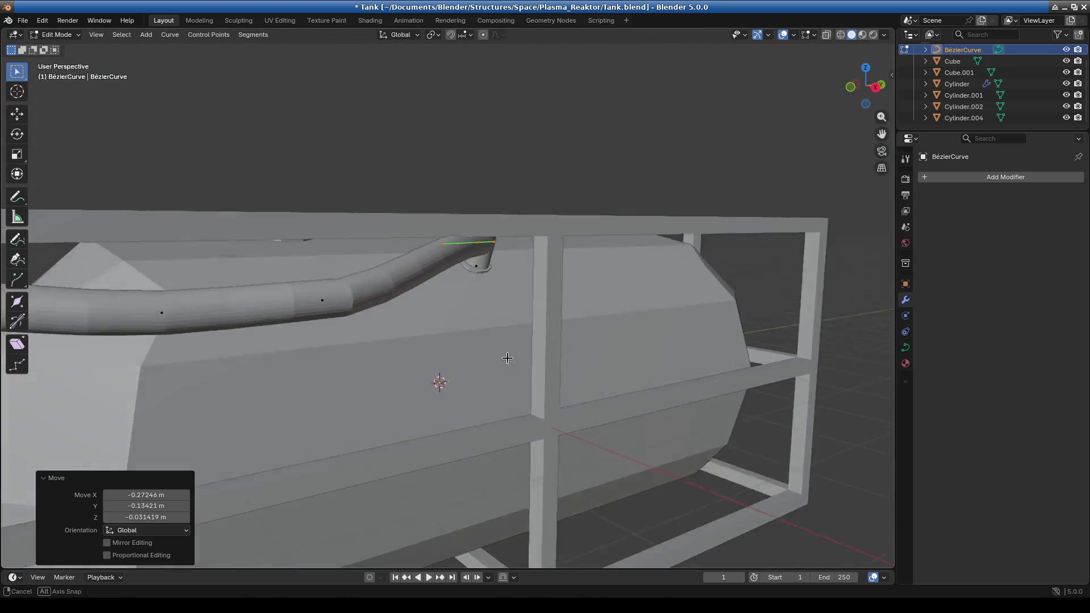
scroll(507, 358, "down", 3)
middle_click_drag(345, 370, 333, 356)
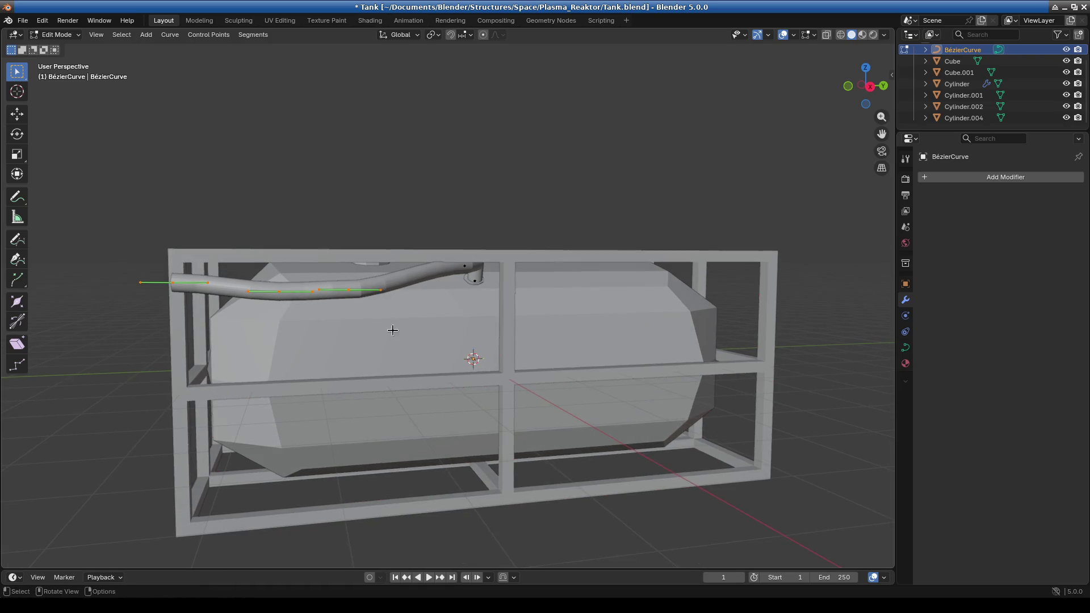
In Right view, shift the selected curve points right and down
key("KP_1")
key("KP_3")
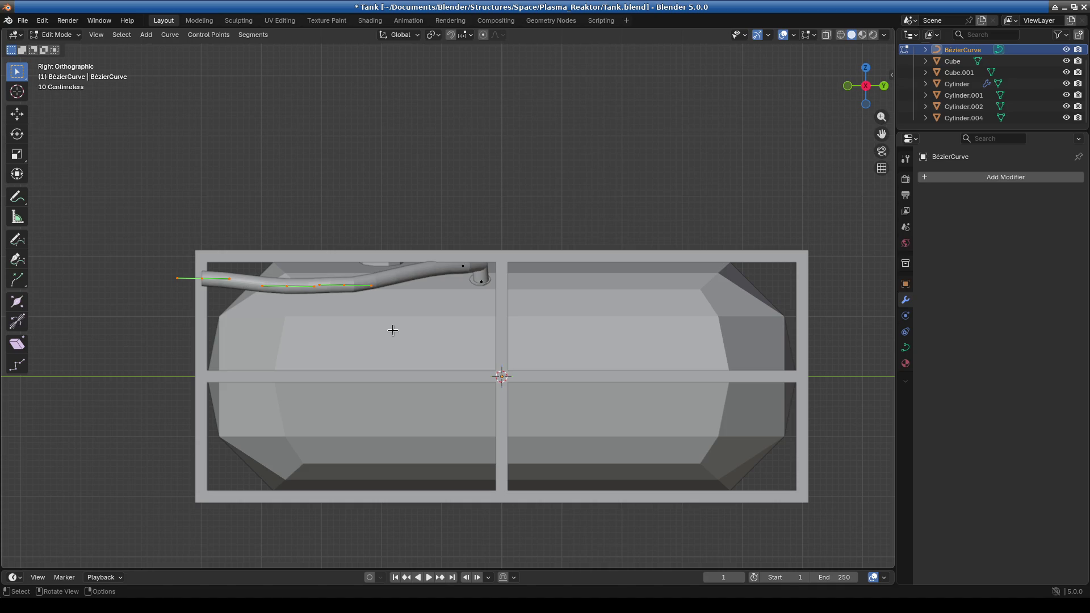
key("g")
left_click(454, 384)
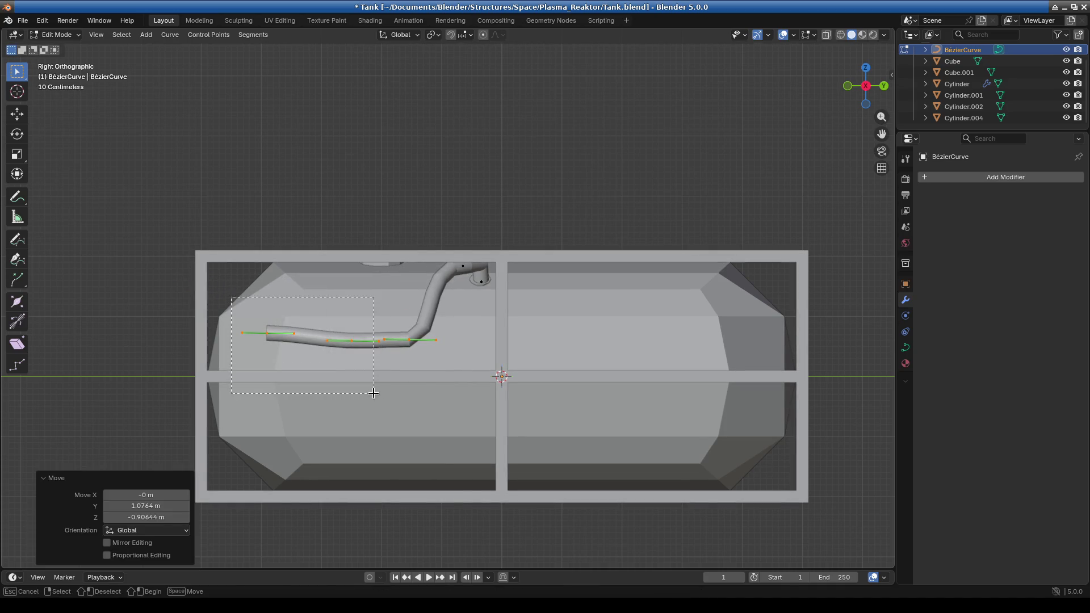
Rotate the left pipe section 43.8° and move it 0.41545 m Y, -0.3588 m Z beside the frame
left_click_drag(479, 403, 480, 404)
key("r")
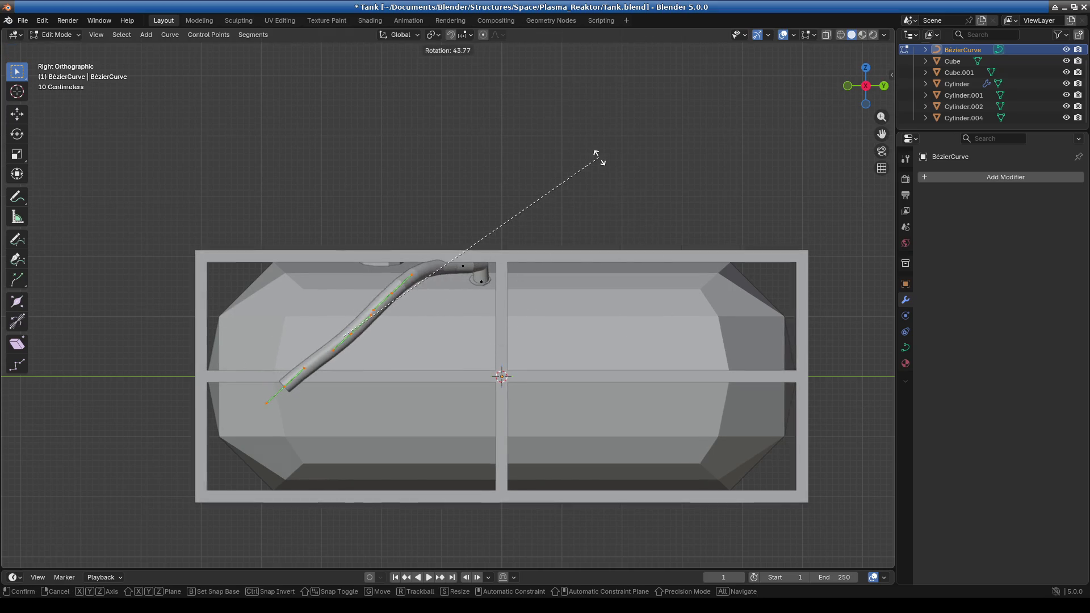
left_click(474, 227)
key("g")
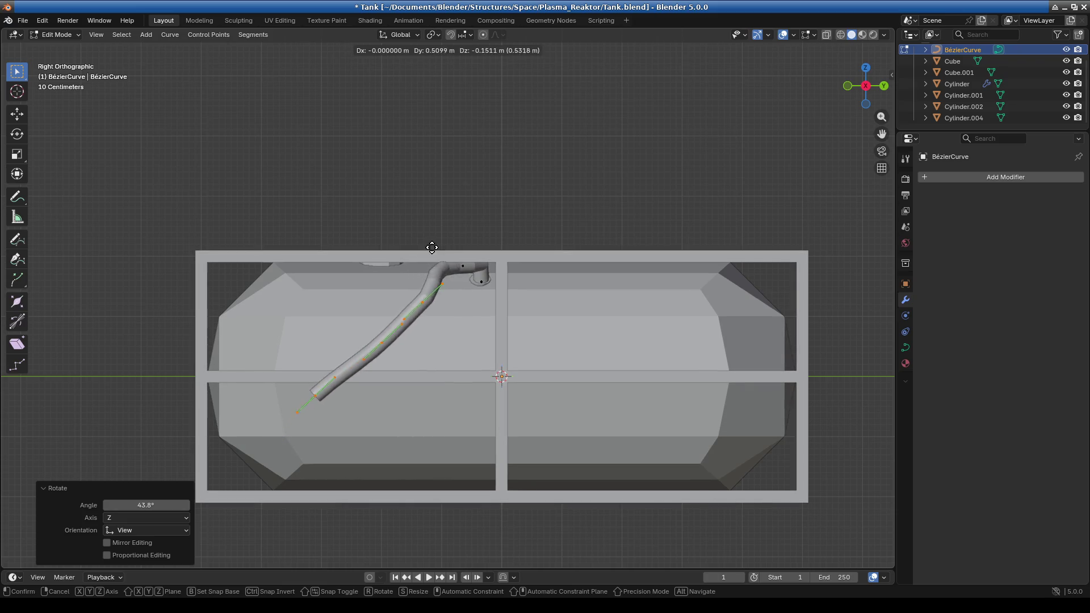
left_click(389, 311)
mouse_move(389, 312)
middle_mouse_down()
mouse_move(502, 408)
mouse_move(531, 406)
mouse_move(576, 367)
mouse_move(588, 381)
mouse_move(606, 377)
middle_mouse_up()
In front view, move the lower curve points 0.28326 m X into the frame, then shift and raise them along Z
key("KP_1")
key("g")
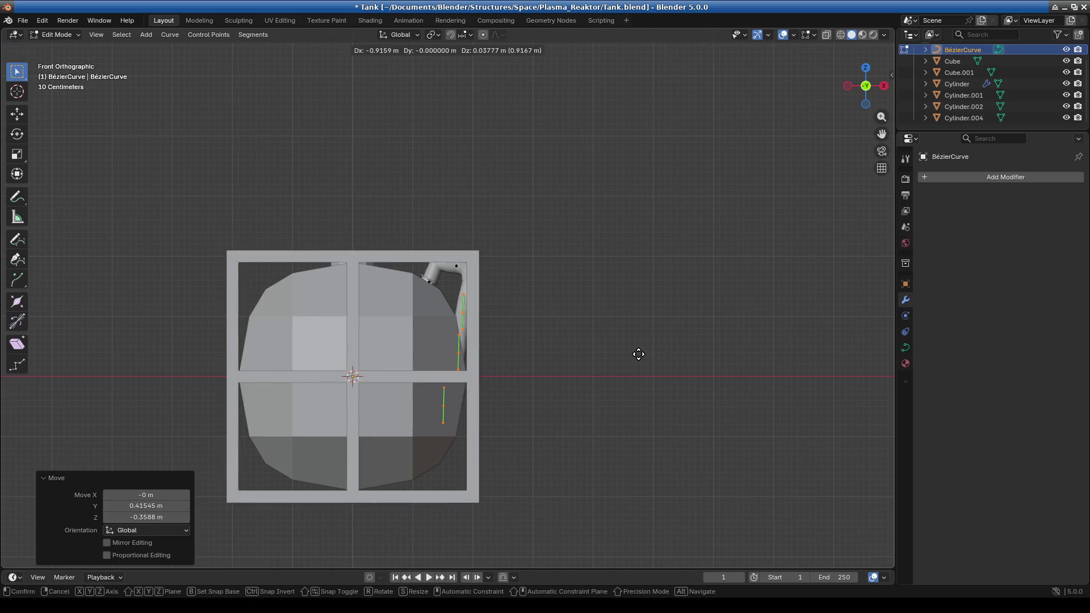
left_click(651, 354)
left_click_drag(476, 424, 477, 424)
key("g")
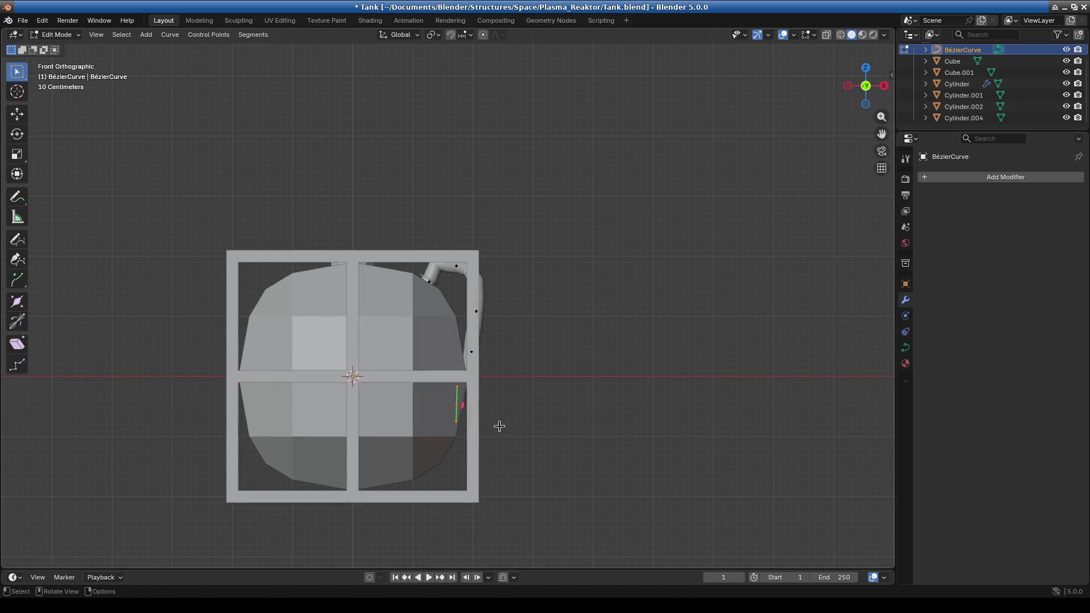
left_click(516, 431)
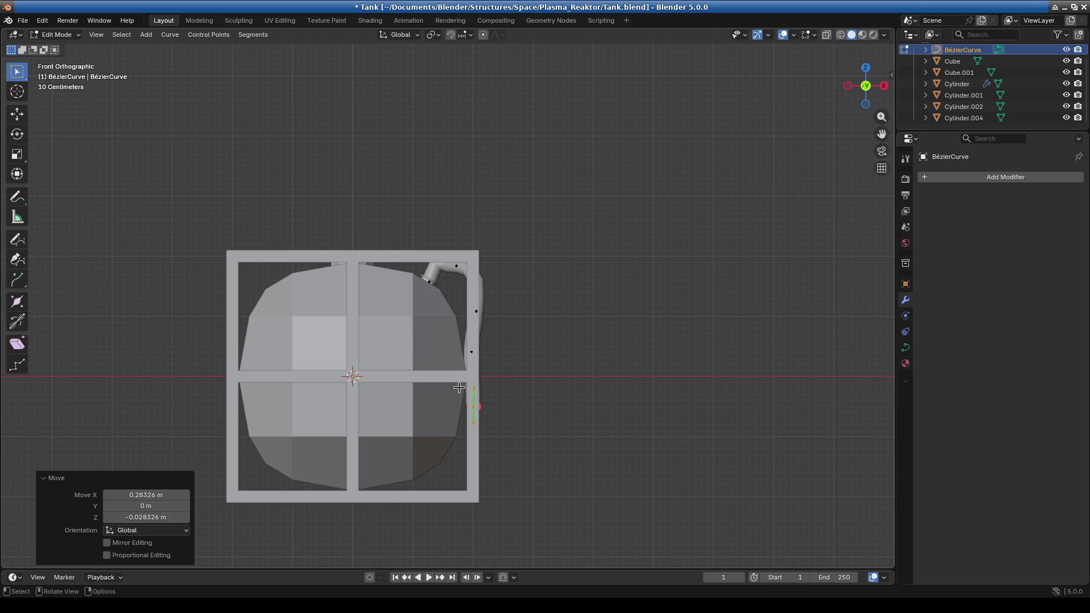
key("g")
key("z")
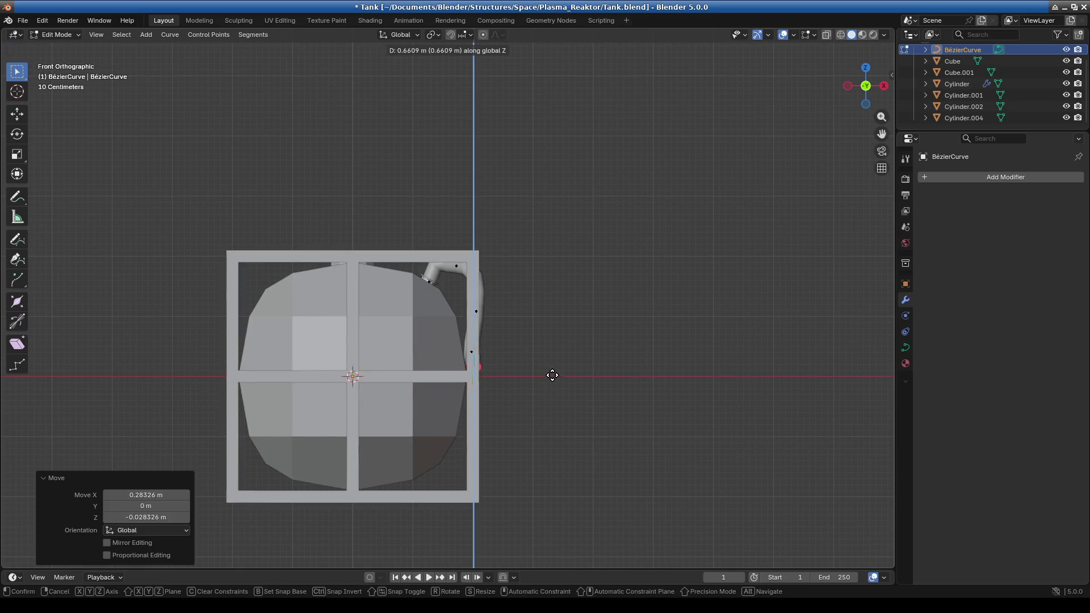
left_click(551, 372)
Fine-tune the lowest curve points one at a time so the pipe hugs the tank side
left_click_drag(512, 322, 514, 323)
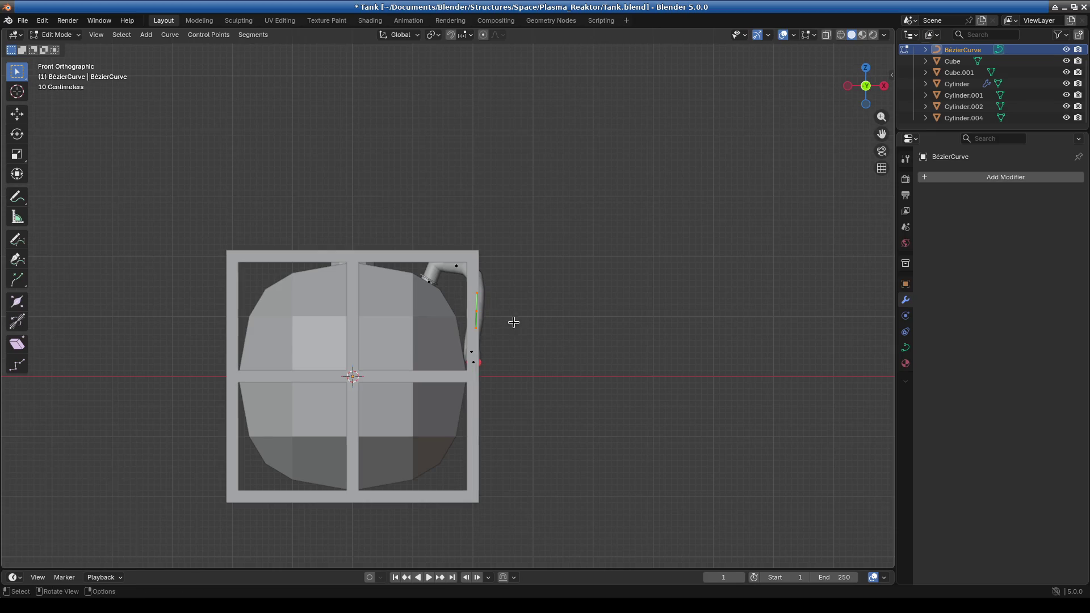
key("g")
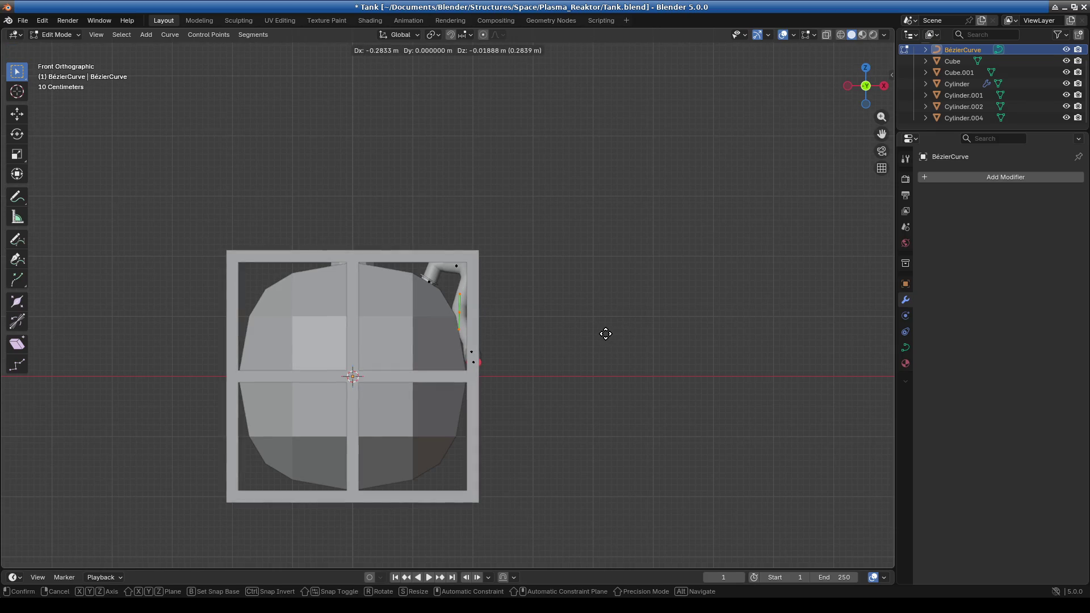
left_click(607, 332)
key("g")
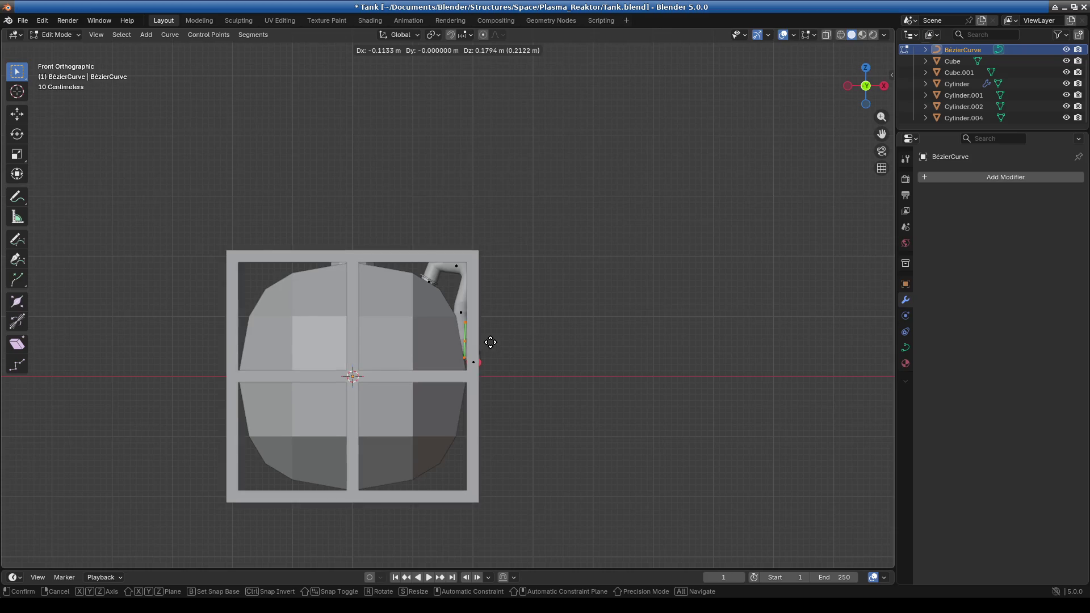
left_click(490, 341)
left_click_drag(505, 386, 508, 379)
key("g")
left_click(510, 371)
middle_click_drag(511, 370, 371, 373)
scroll(420, 417, "up", 1)
scroll(407, 414, "up", 2)
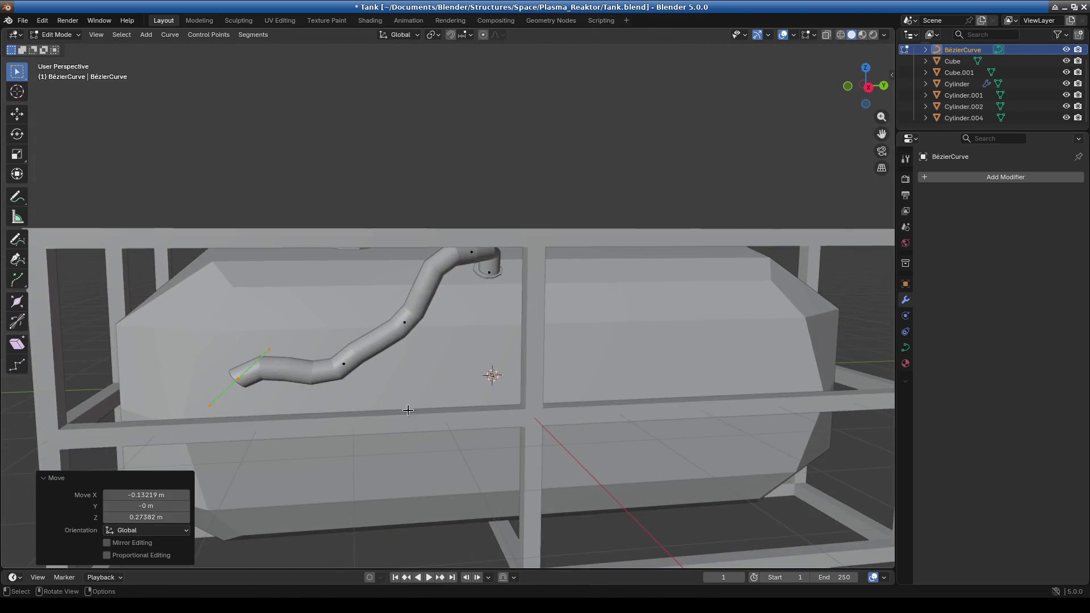